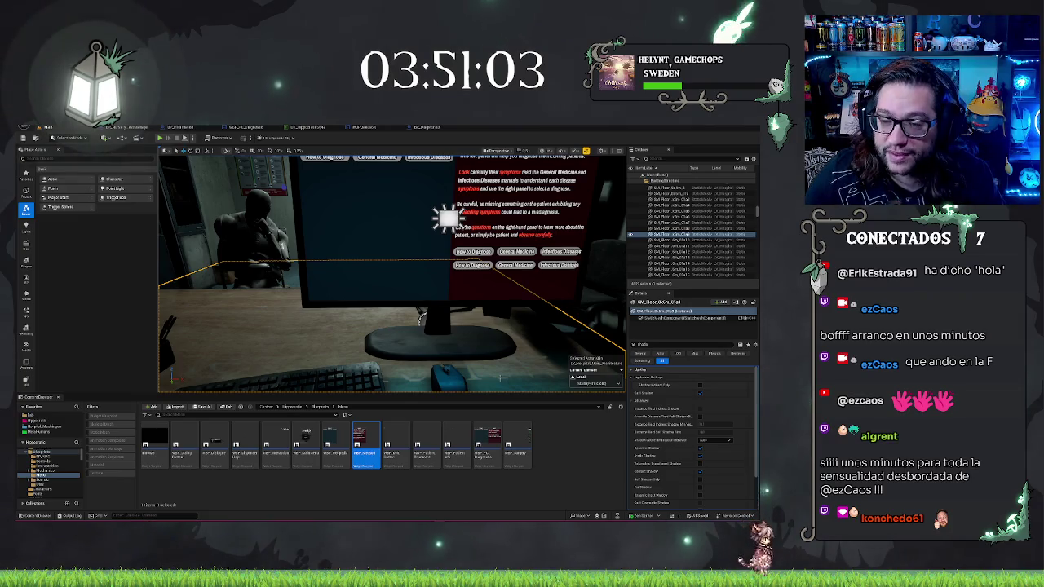
Step: Bring the in-game monitor into straight-on view and open WBP_MedSoft in the Widget Designer
mouse_move(391, 273)
left_mouse_down()
mouse_move(351, 261)
mouse_move(390, 287)
left_mouse_up()
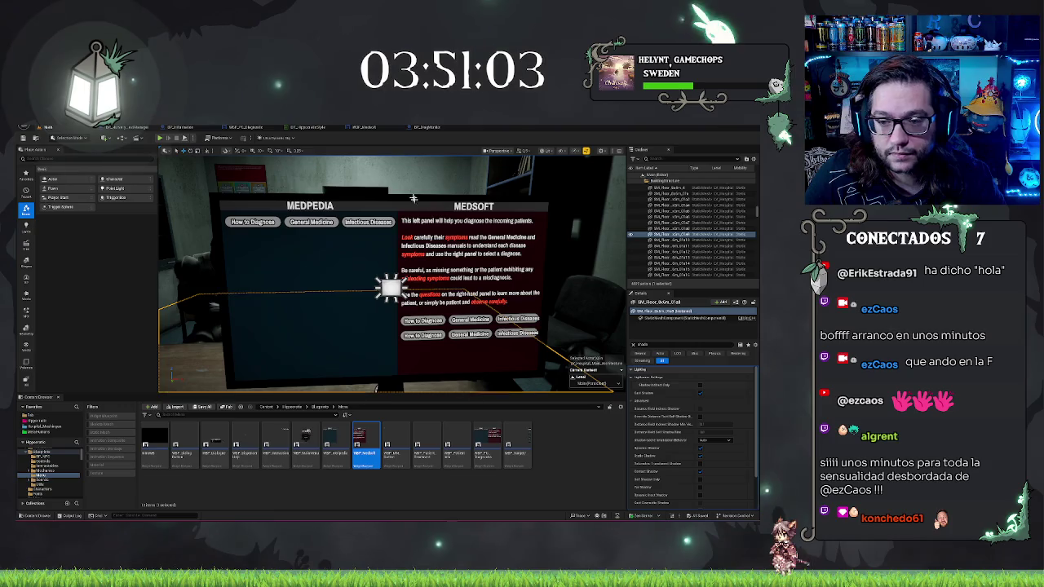
left_click(353, 127)
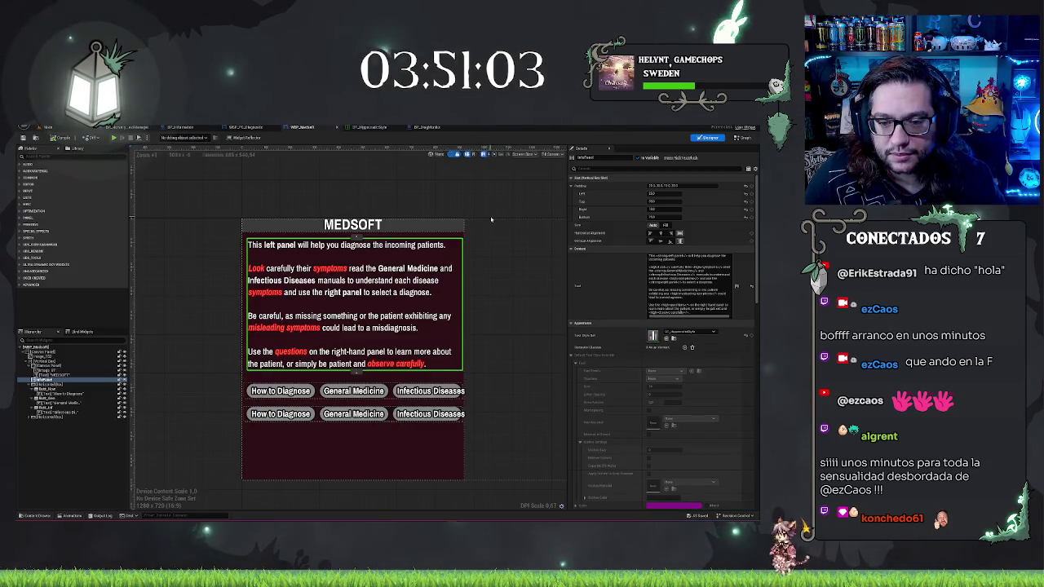
left_click(452, 199)
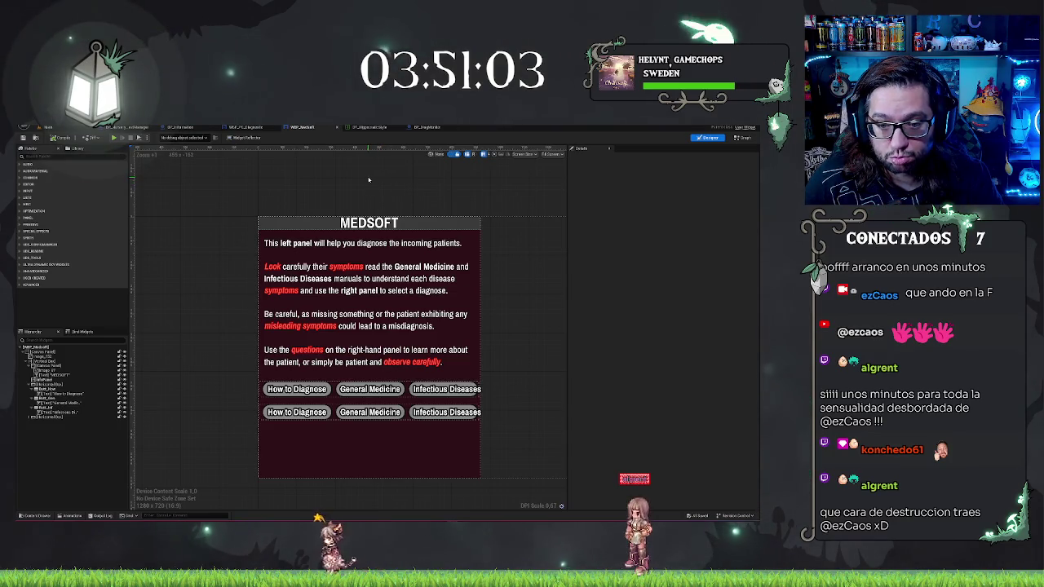
left_click(383, 310)
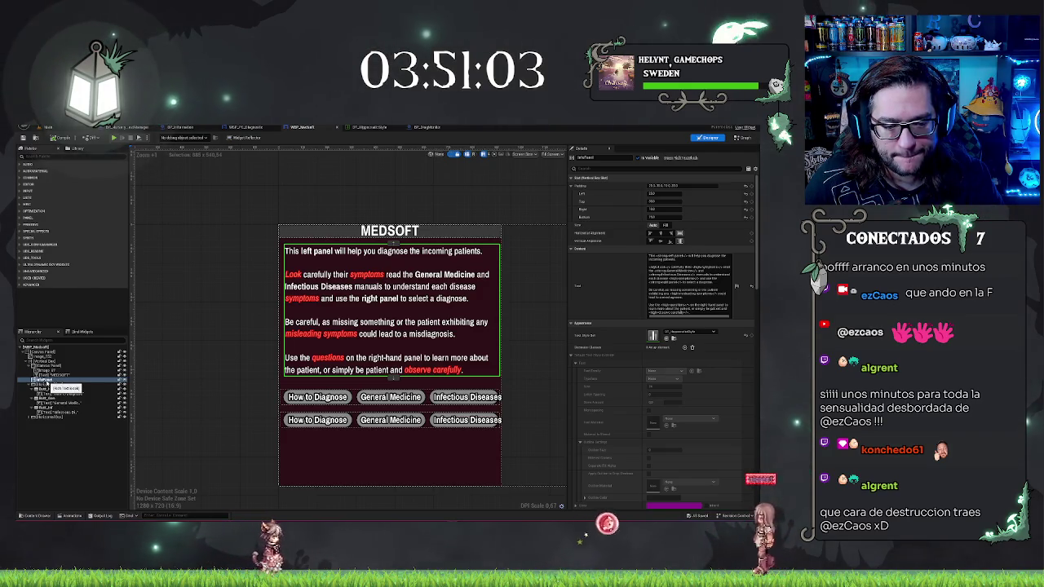
left_click(47, 380)
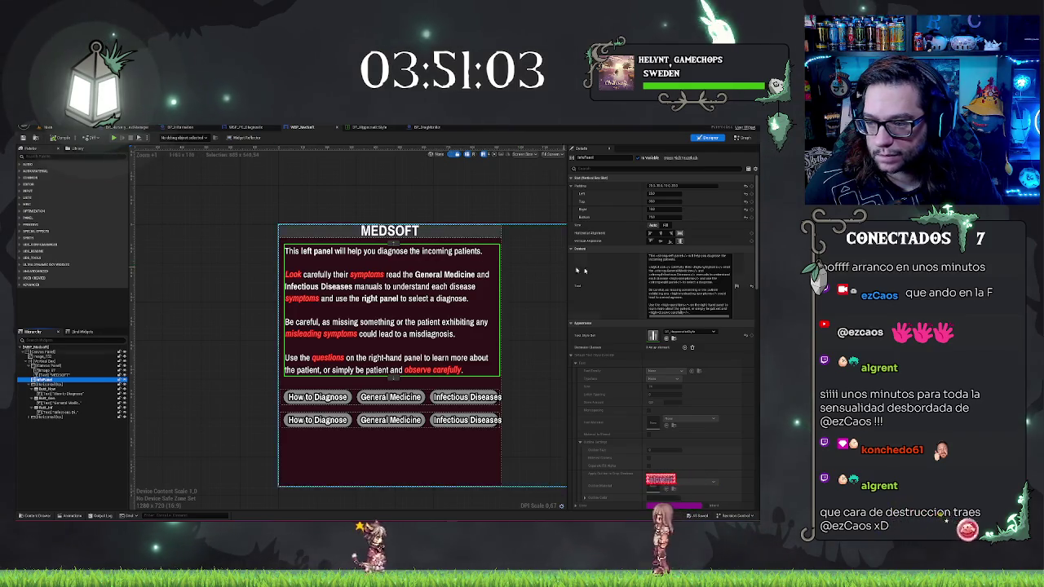
left_click_drag(648, 289, 690, 311)
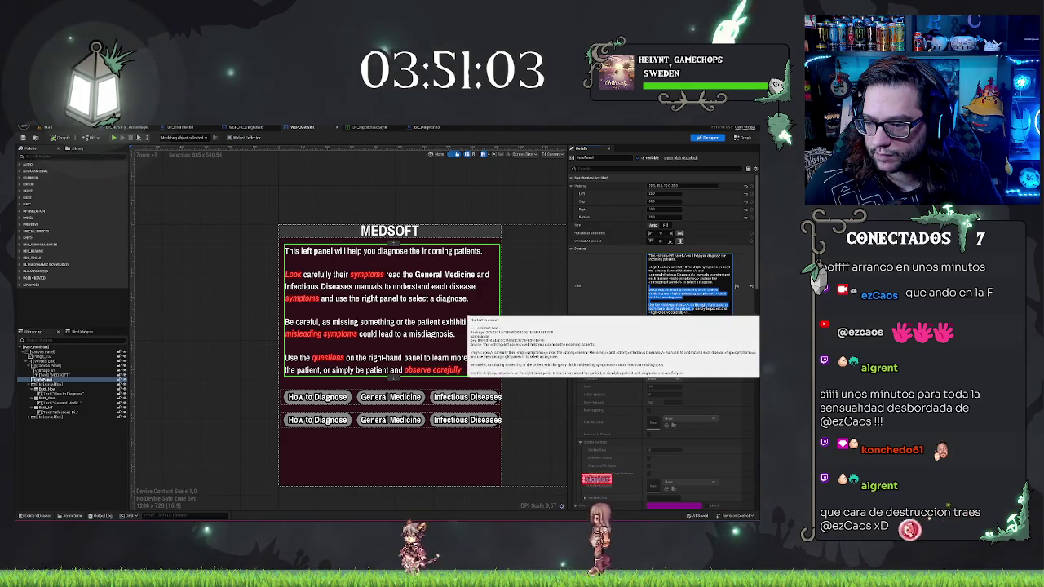
Step: Replace the long instruction text with the label 'Name:'
key("ctrl+a")
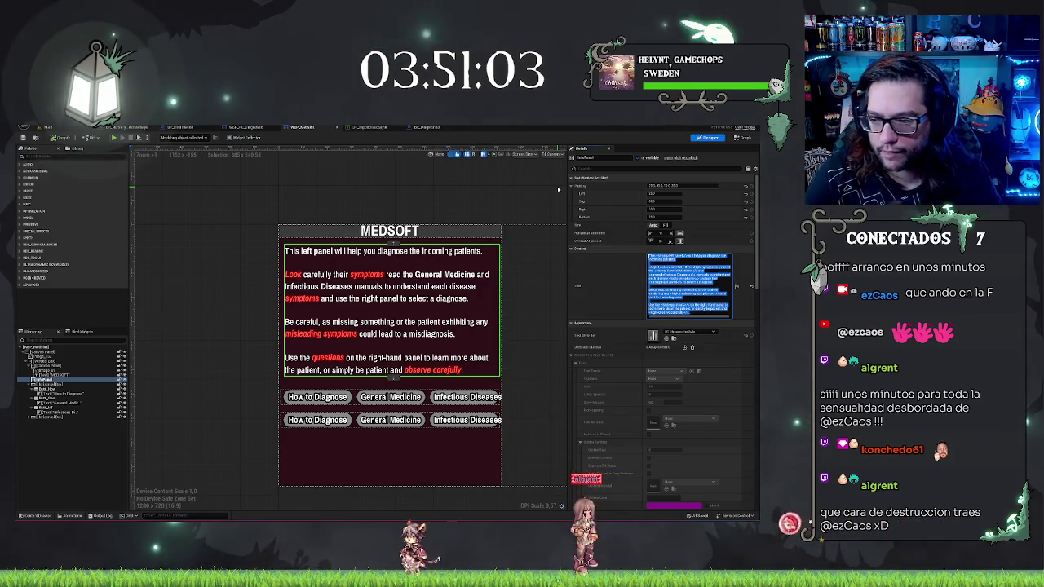
key("ctrl+v")
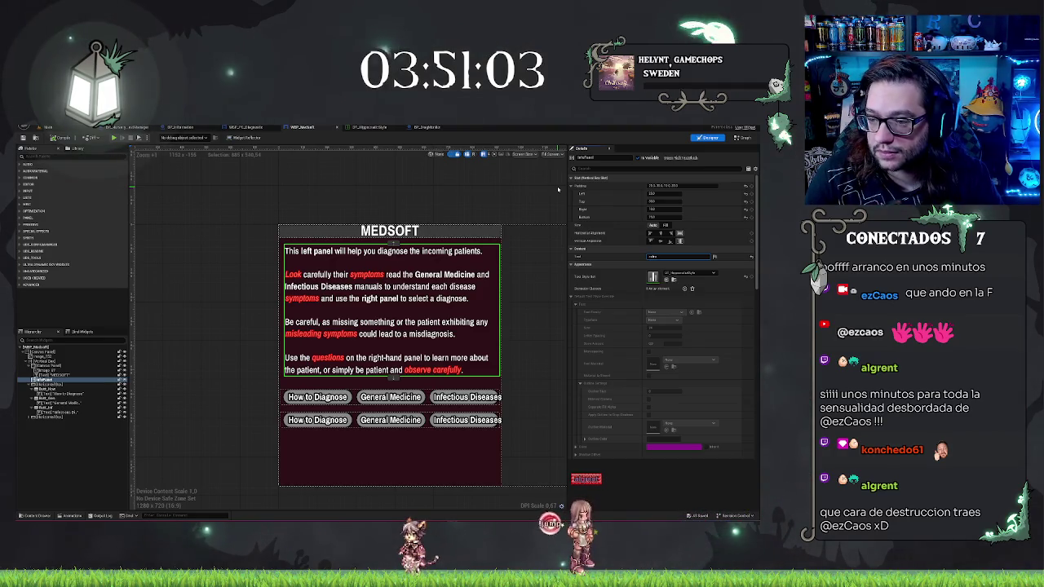
type("ing")
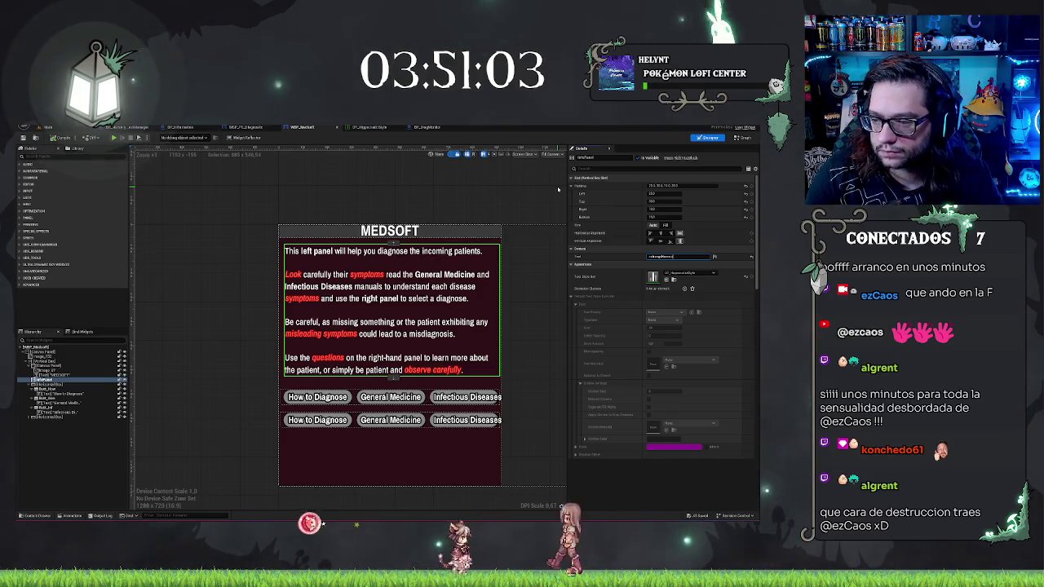
key("Return")
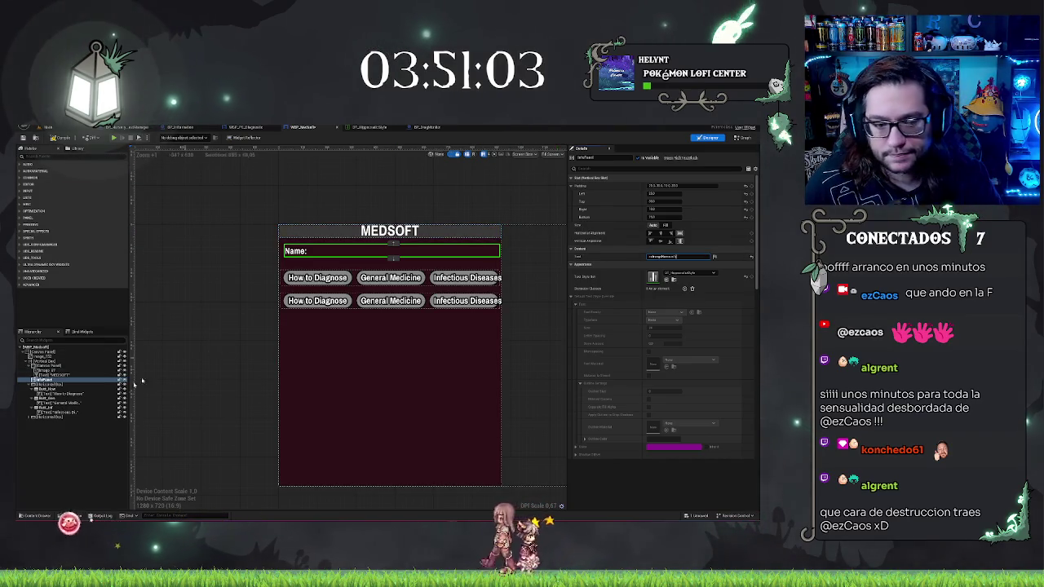
Step: Duplicate the Name: label as an 'Age:' label, then delete that copy
left_click(51, 381)
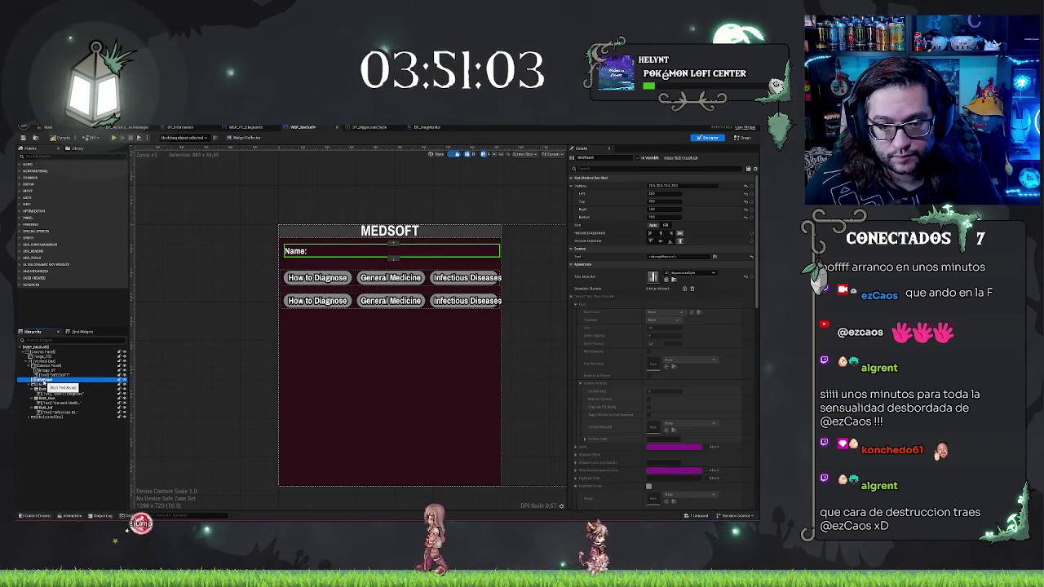
key("ctrl+d")
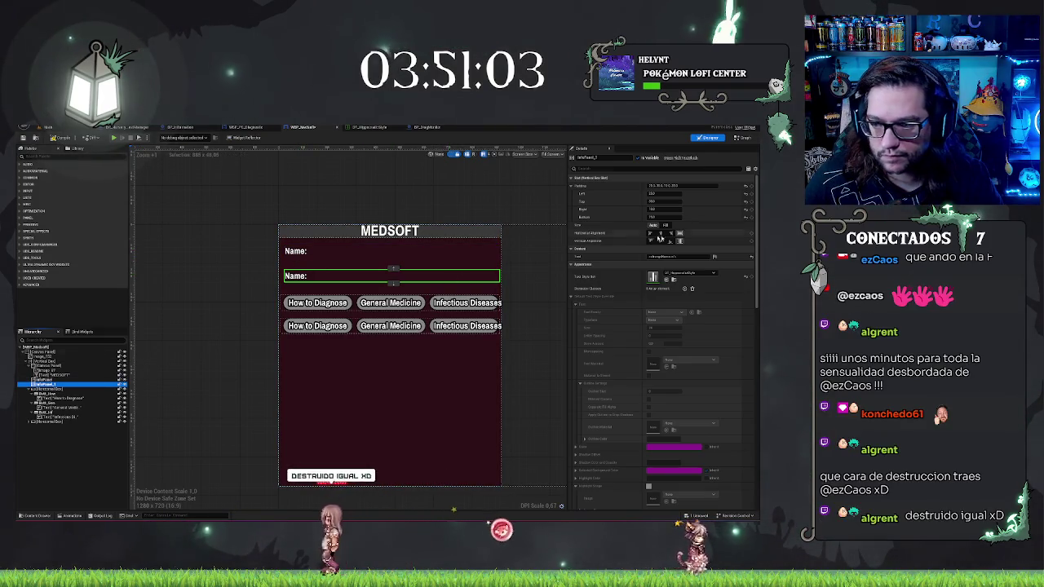
left_click(671, 256)
type("Age:")
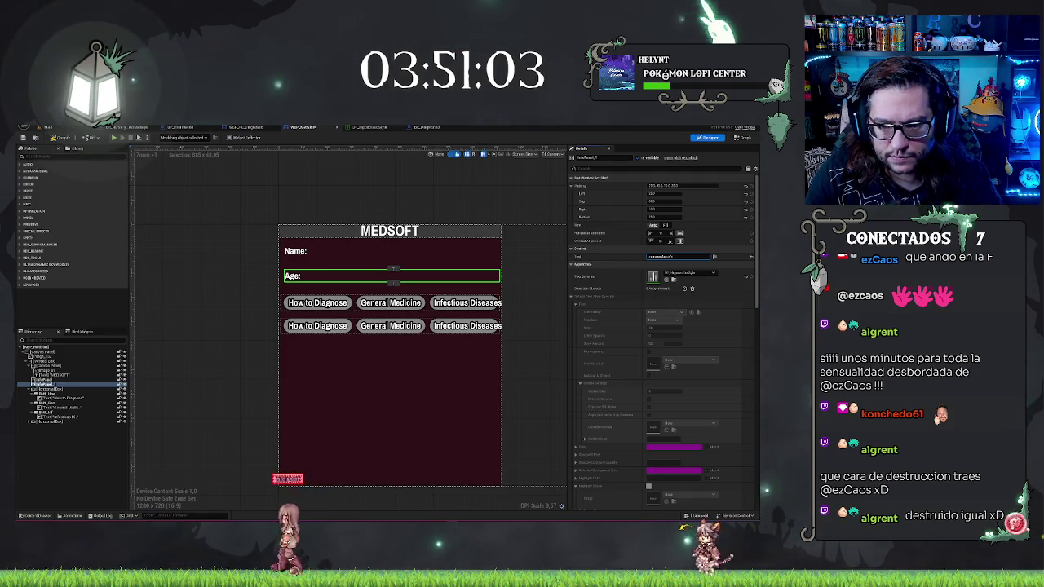
key("Escape")
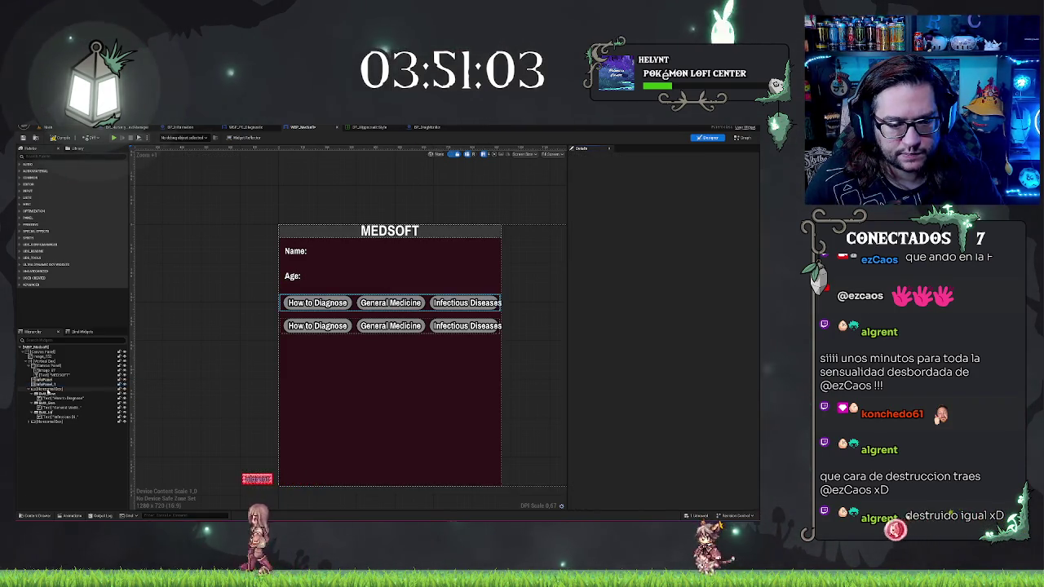
left_click(50, 388)
key("Delete")
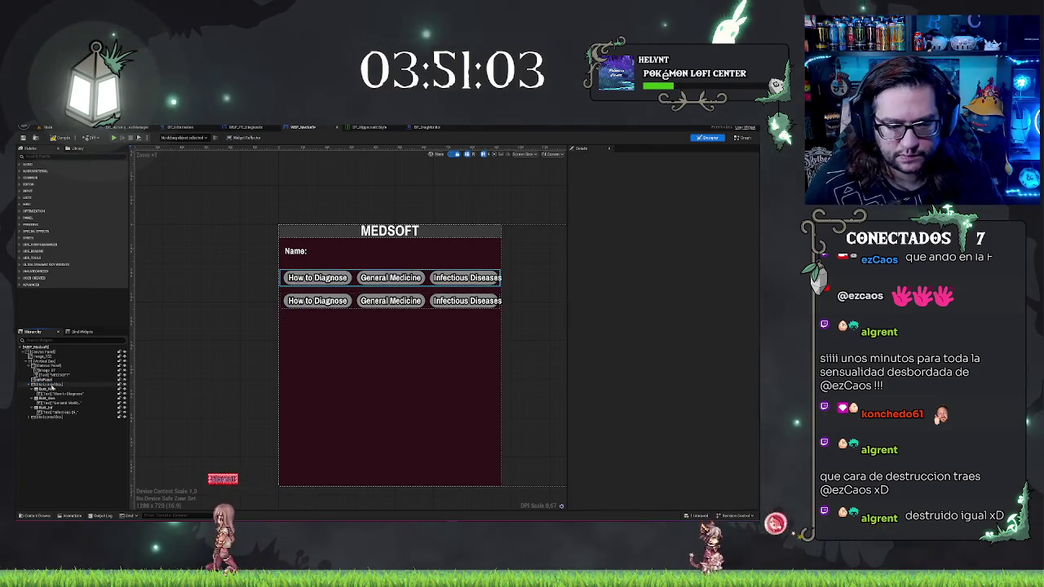
Step: Set the Name: label's bottom padding to 0
left_click(45, 380)
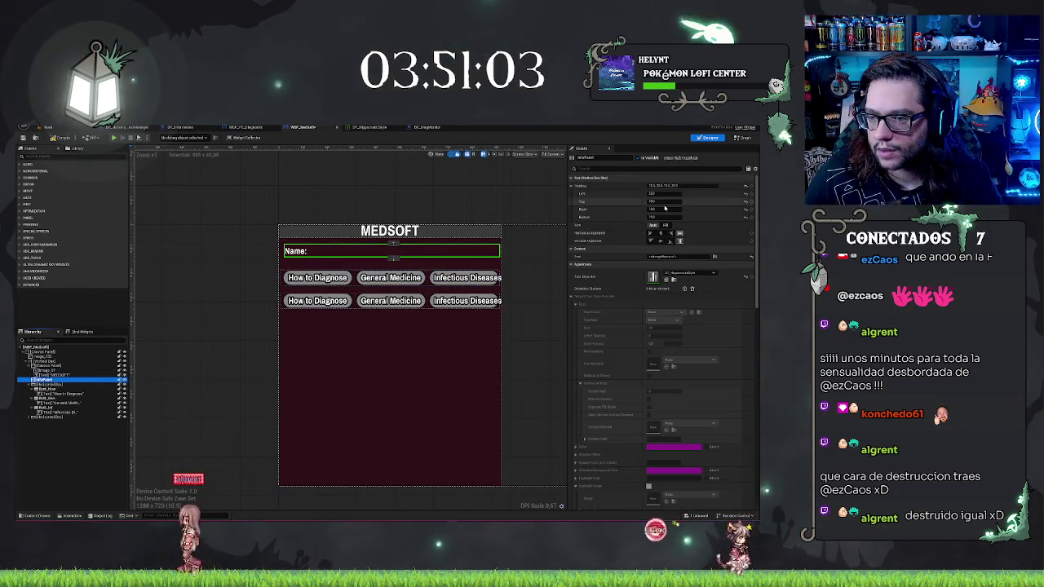
left_click(652, 216)
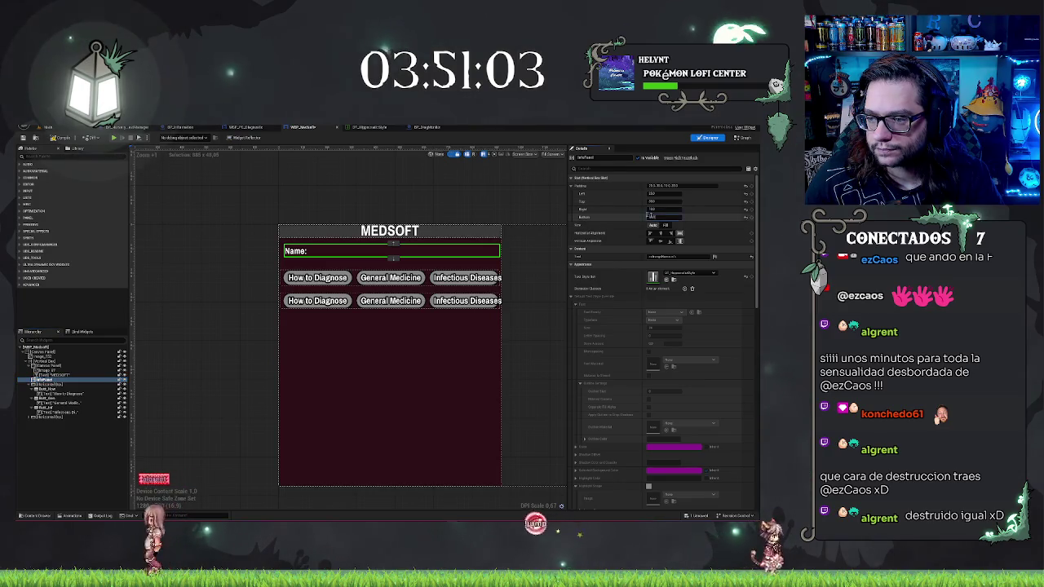
type("0")
key("Return")
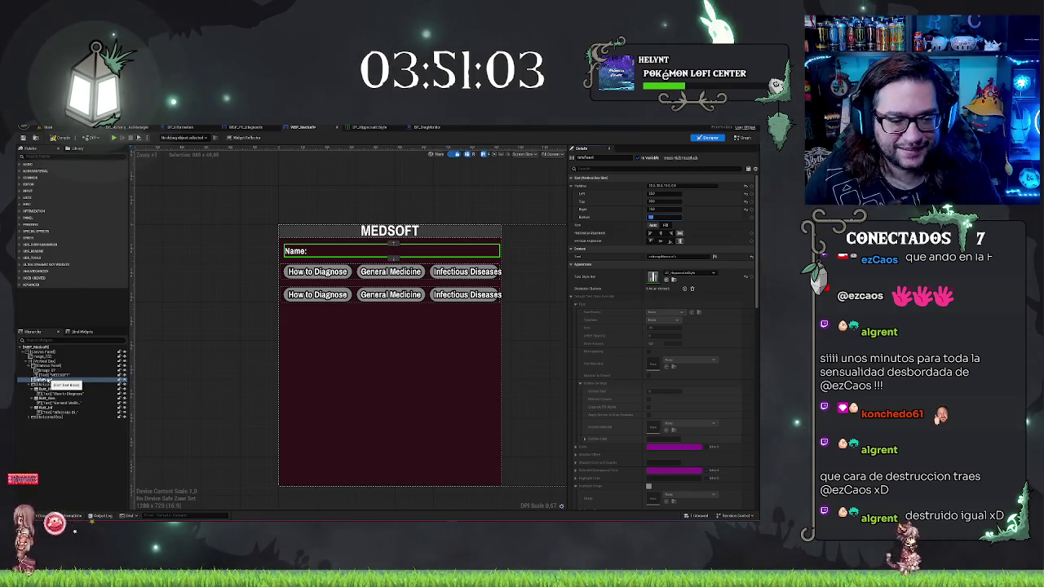
Step: Wrap the Name: label in a new container and duplicate the wrapped row
right_click(47, 381)
mouse_move(79, 447)
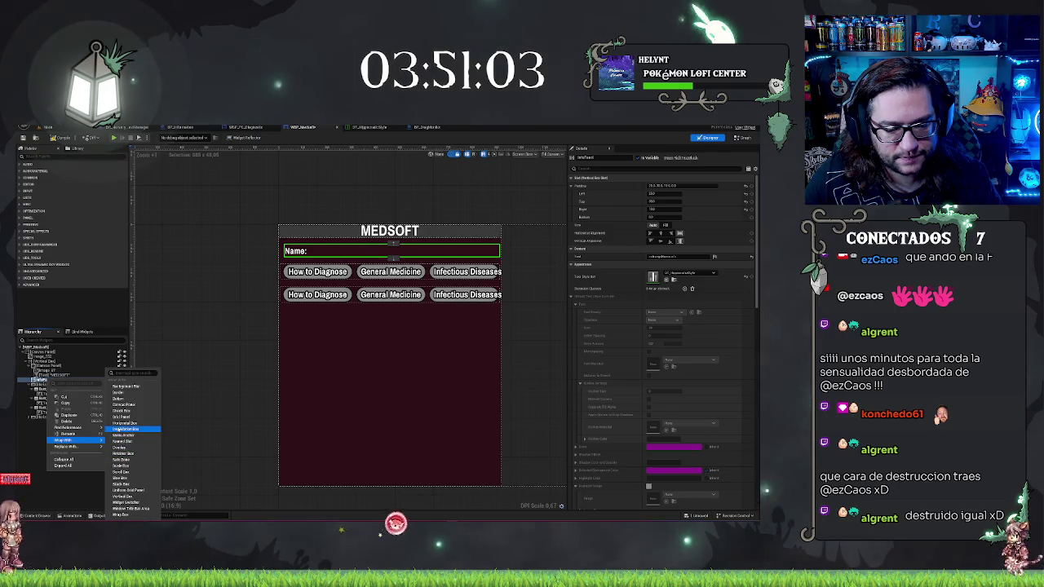
left_click(123, 429)
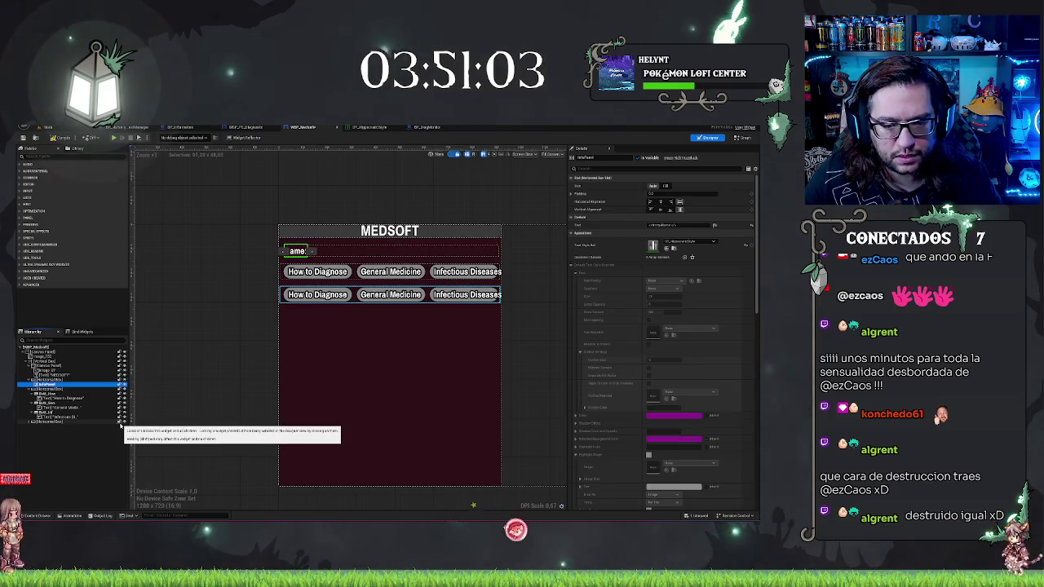
left_click(41, 380)
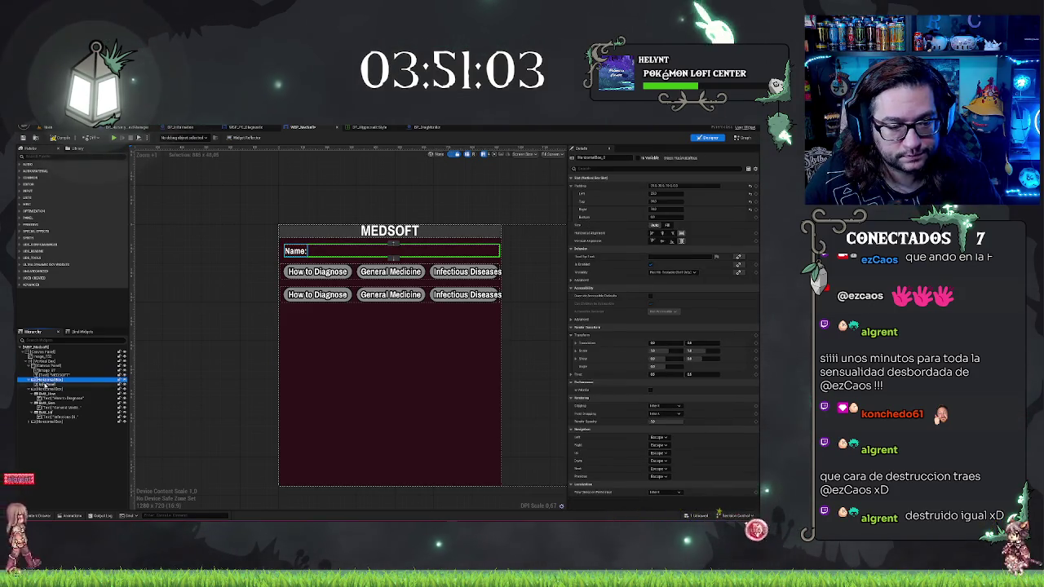
left_click(41, 385)
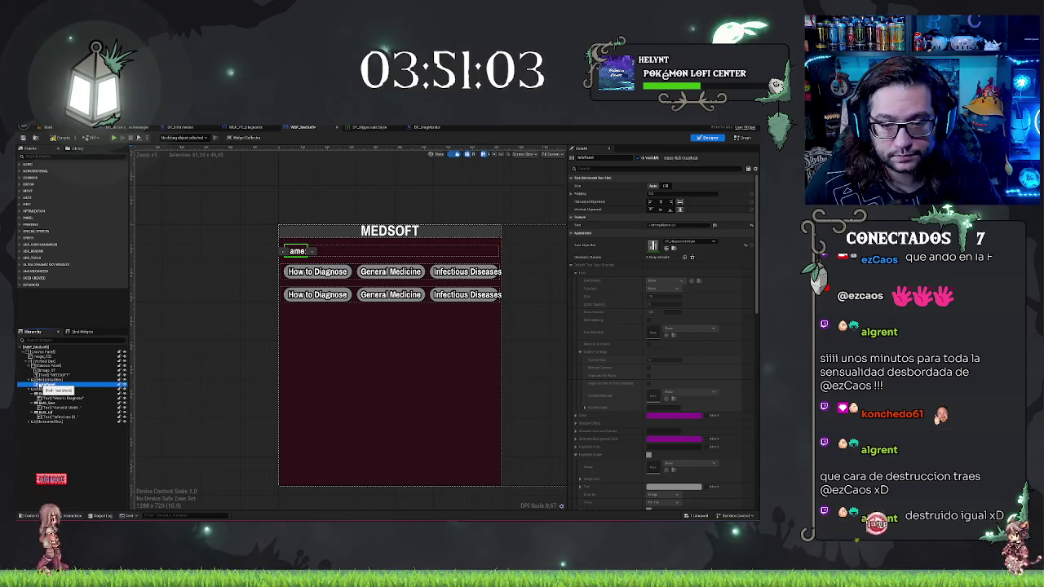
left_click(41, 380)
key("ctrl+d")
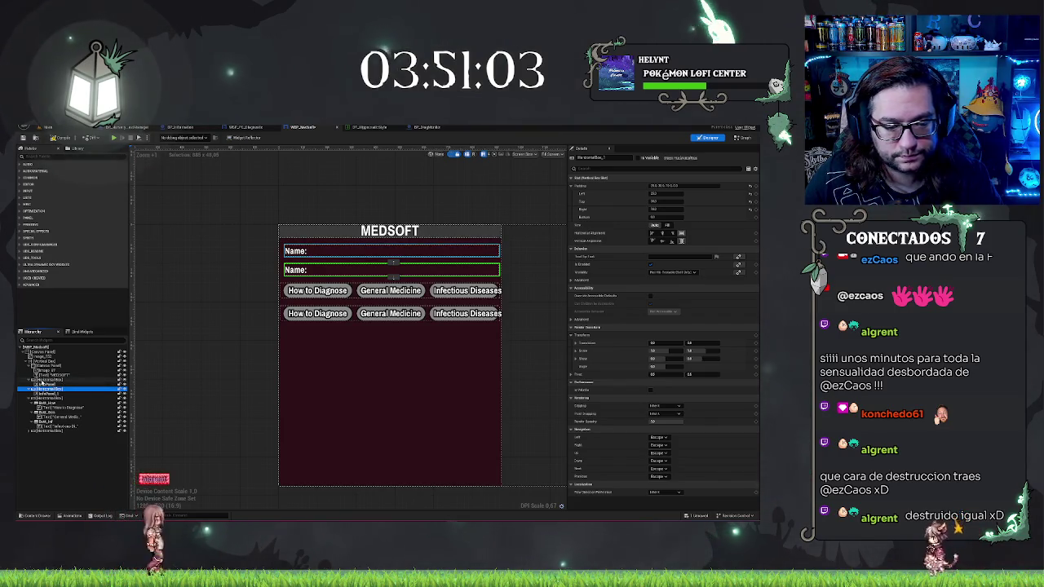
Step: Rename the Name: text widget to Txt_Name
left_click(41, 380)
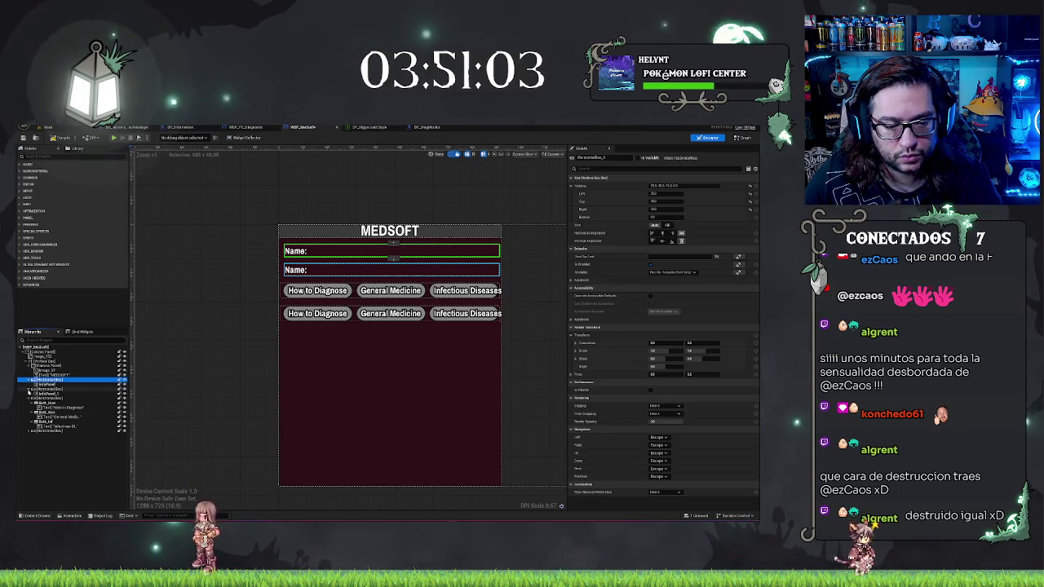
left_click(49, 384)
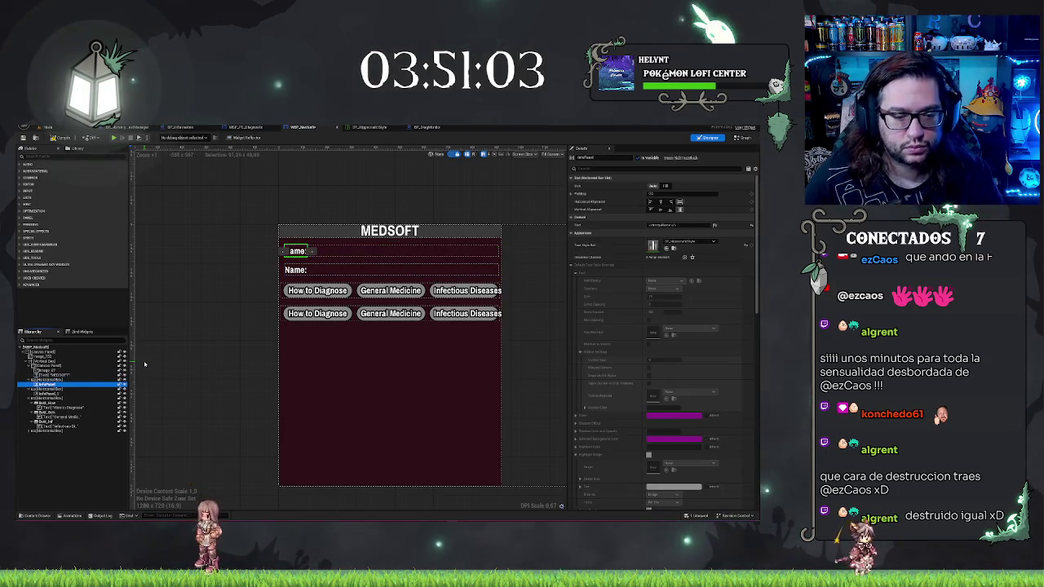
key("F2")
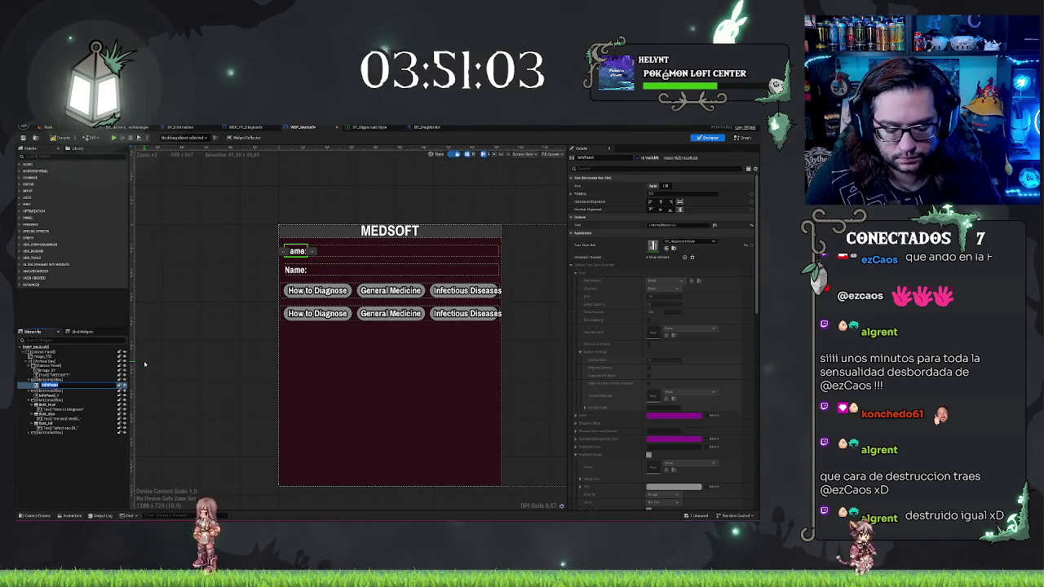
type("Txt")
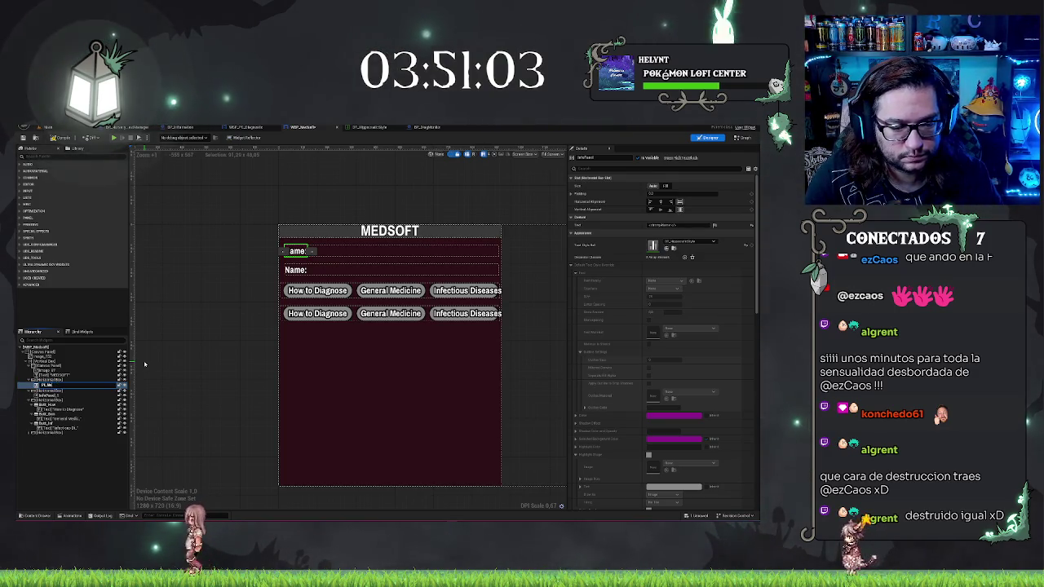
type("_Name")
key("Return")
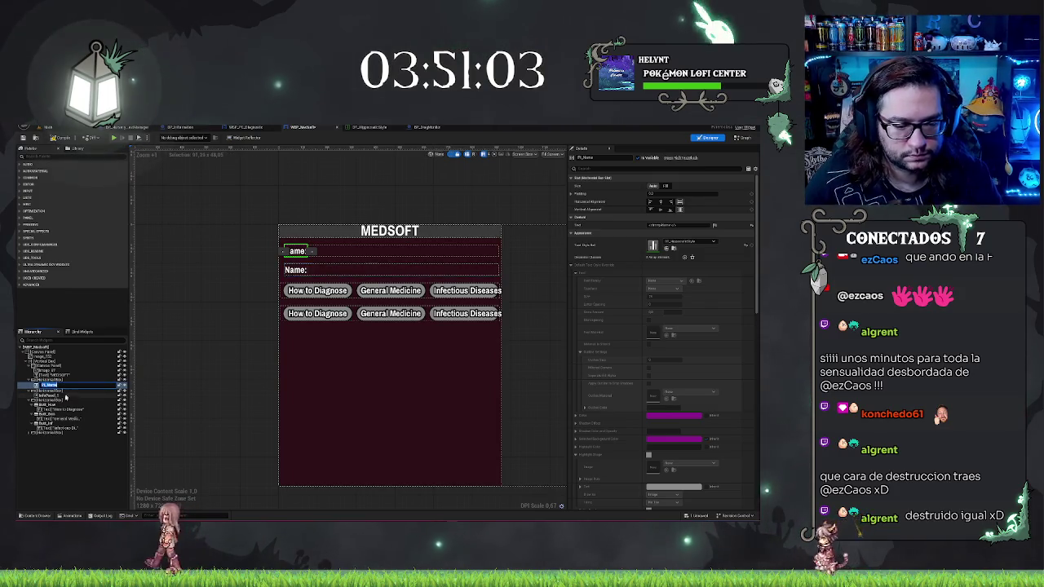
Step: Delete the leftover duplicate name text and select PL_Name
left_click(60, 395)
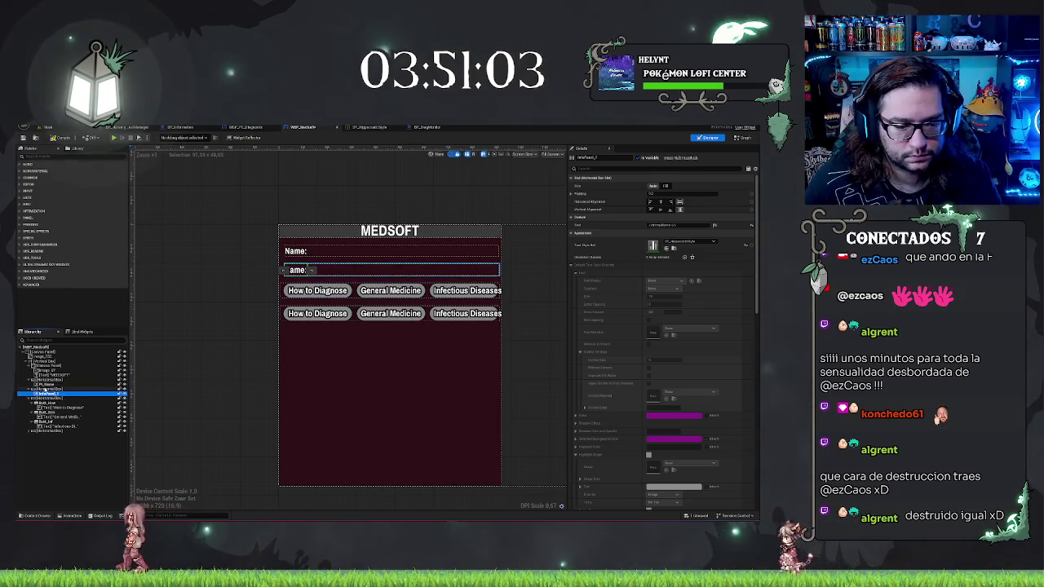
key("Delete")
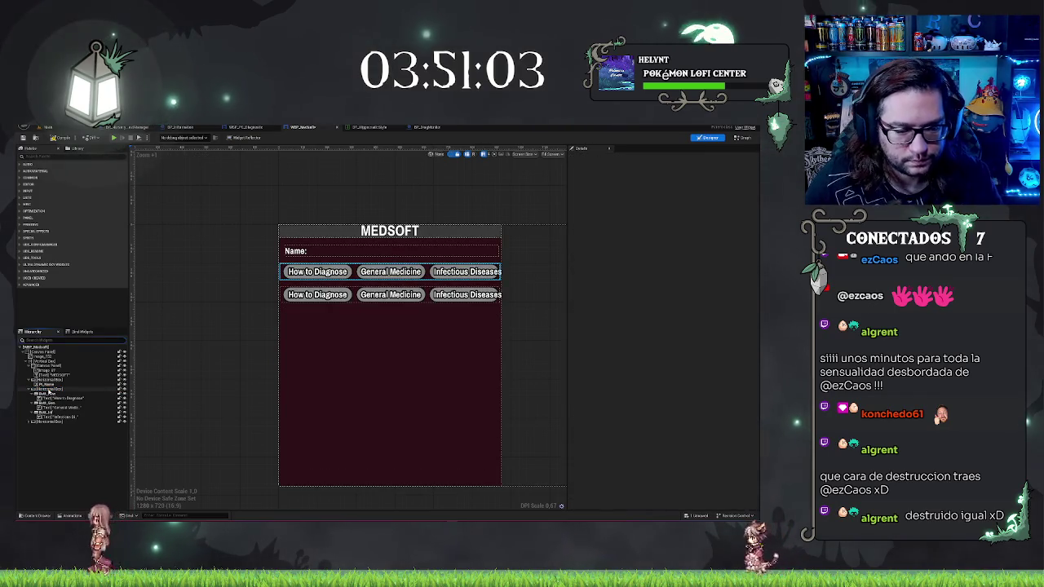
left_click(47, 384)
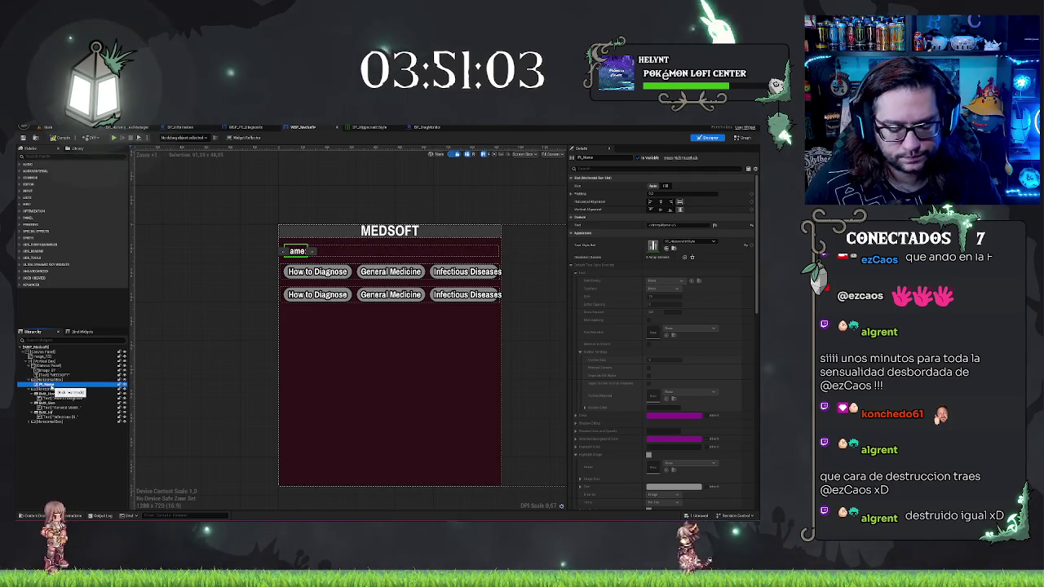
Step: Duplicate the name text and set the copy's Text to 'Nombreee'
key("ctrl+d")
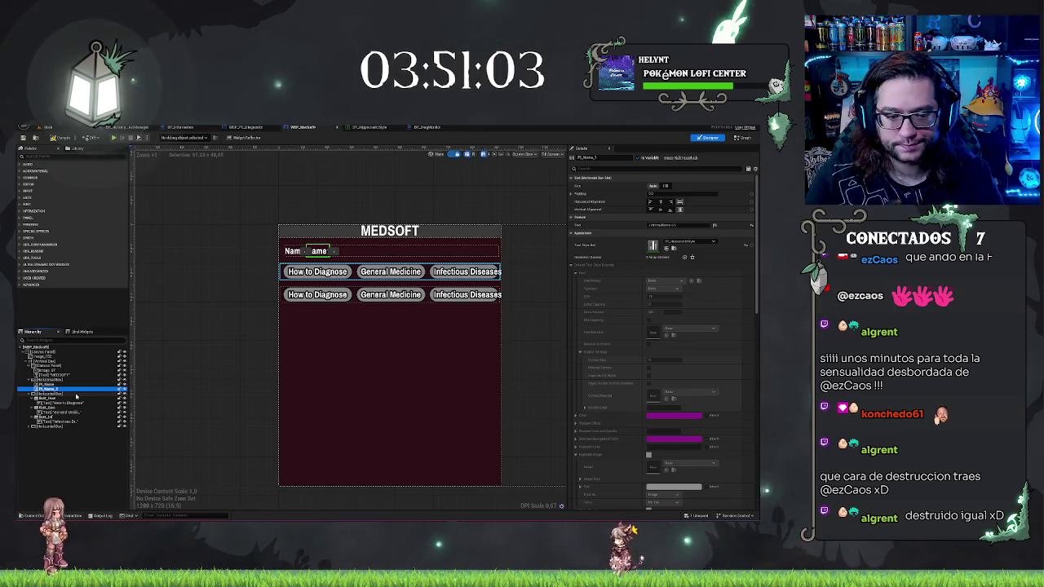
left_click(57, 384)
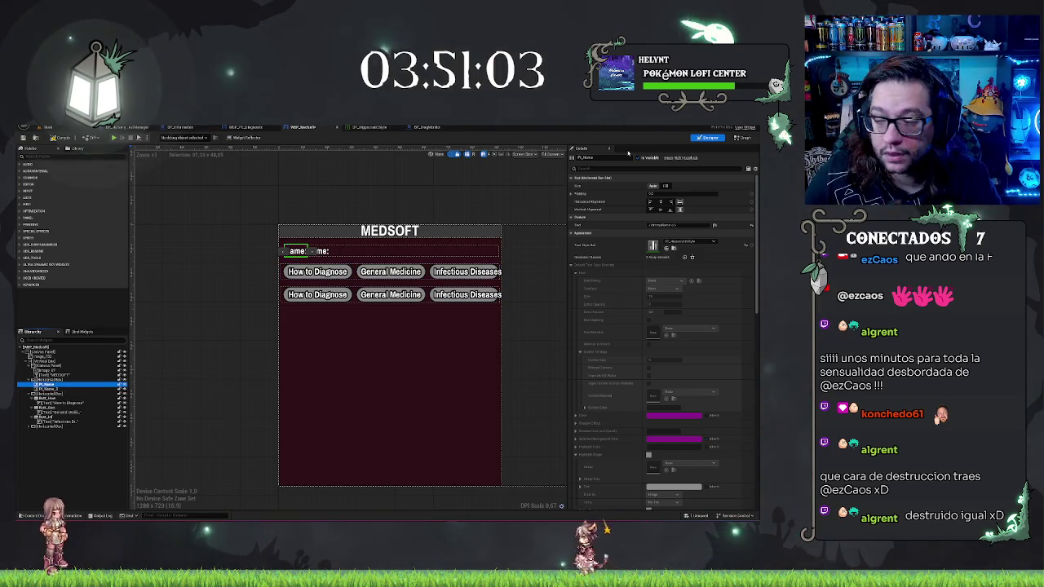
key("BackSpace")
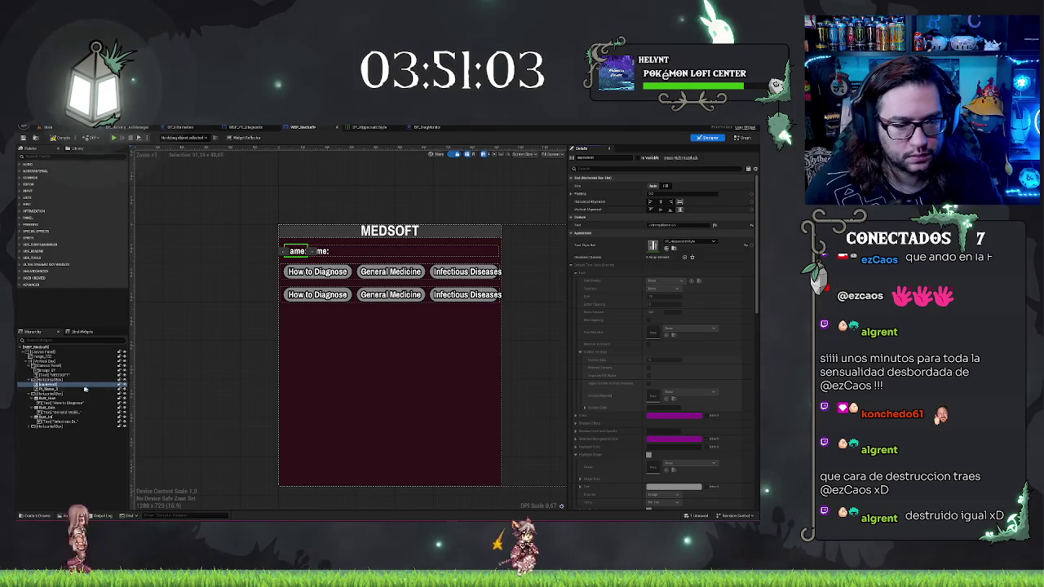
left_click(50, 389)
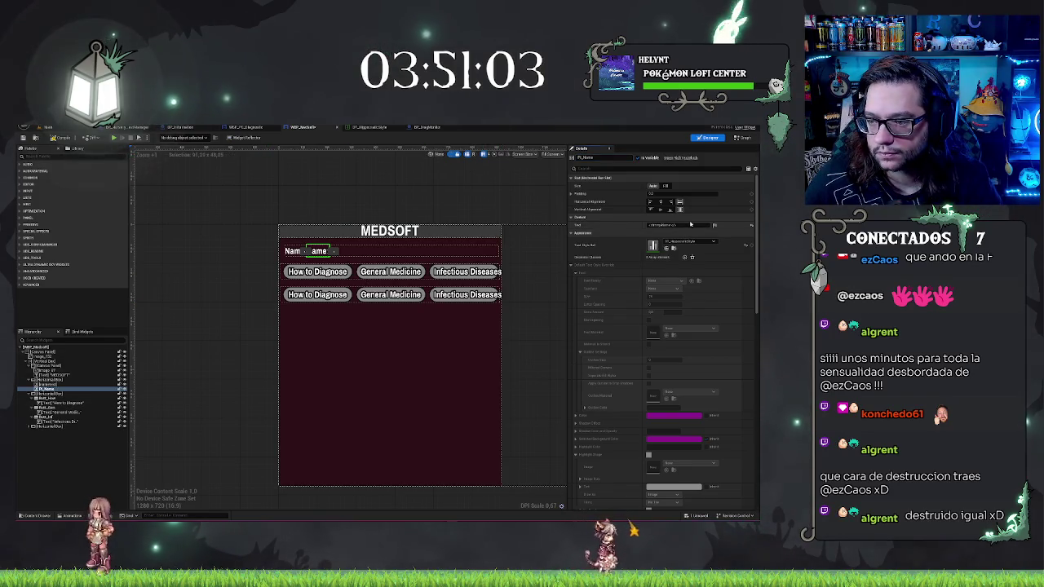
left_click(690, 223)
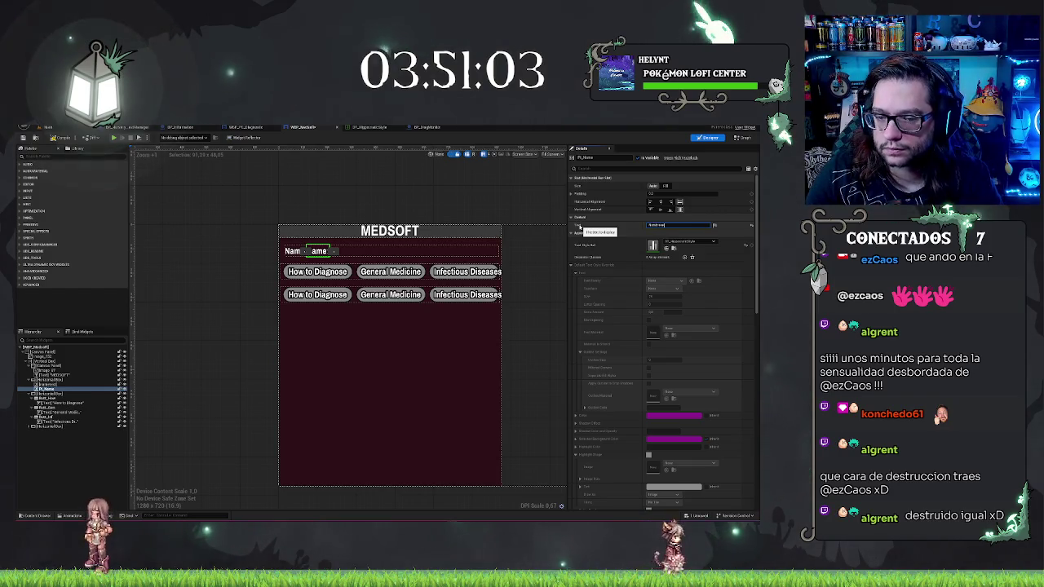
type("ombreee")
left_click(208, 443)
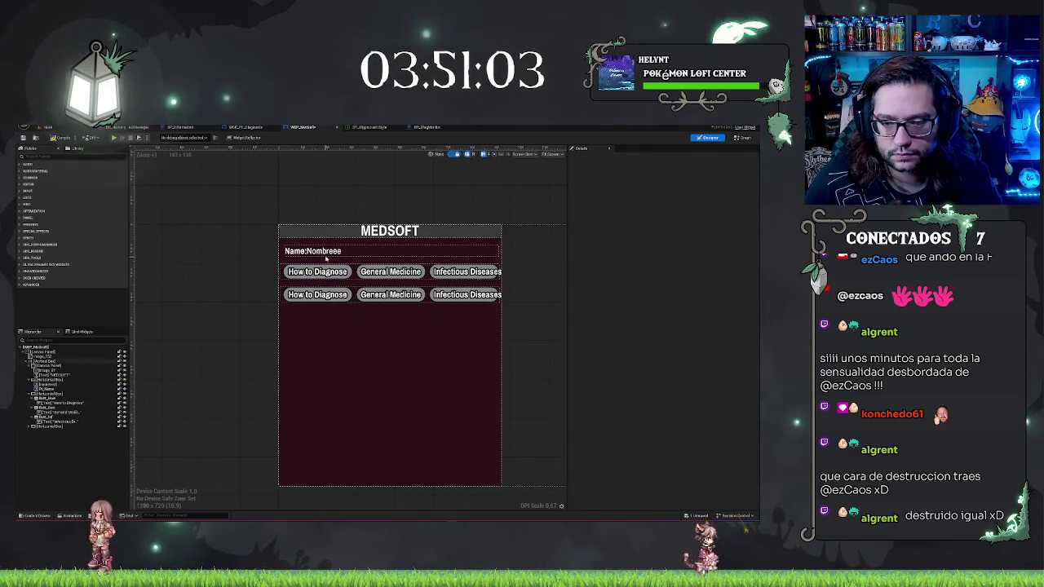
Step: Give the Nombreee text a left padding of 5
left_click(326, 253)
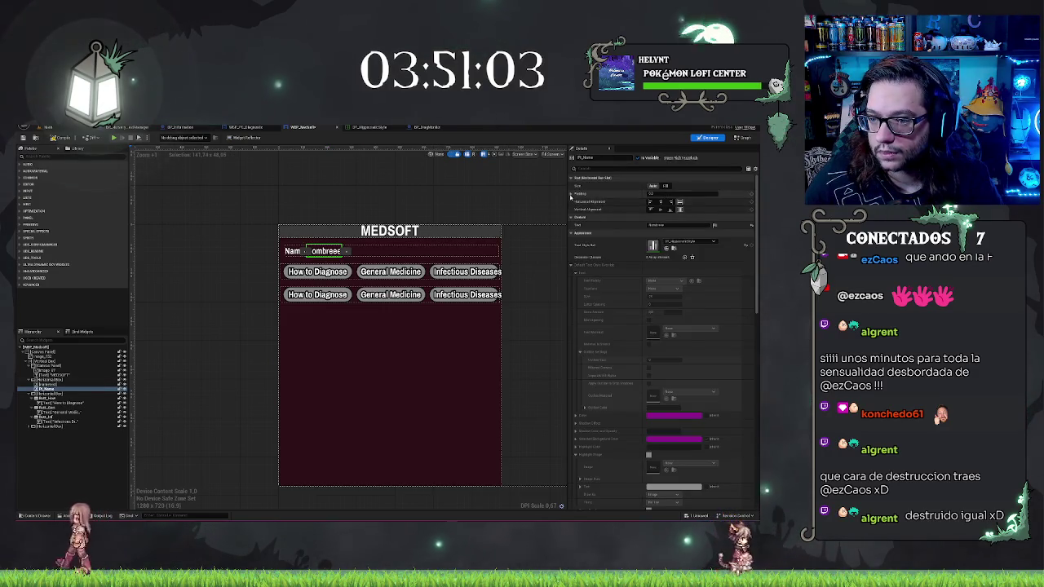
left_click(571, 193)
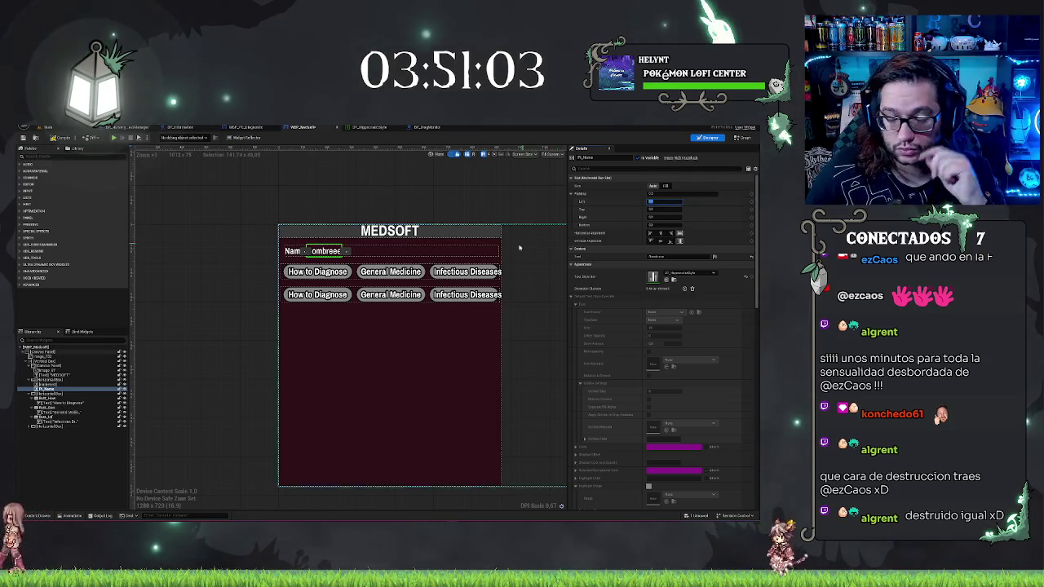
type("5")
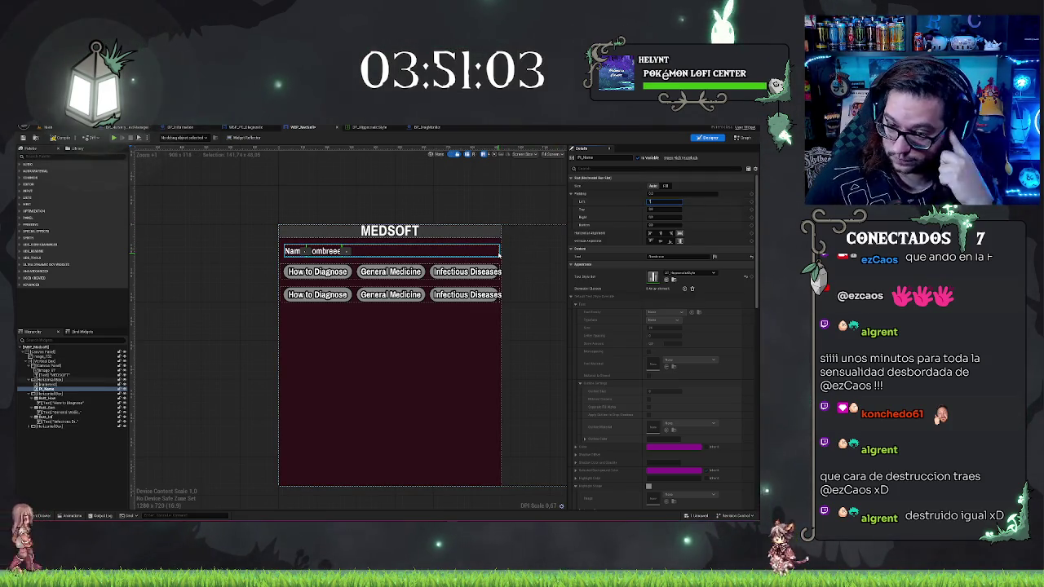
key("Return")
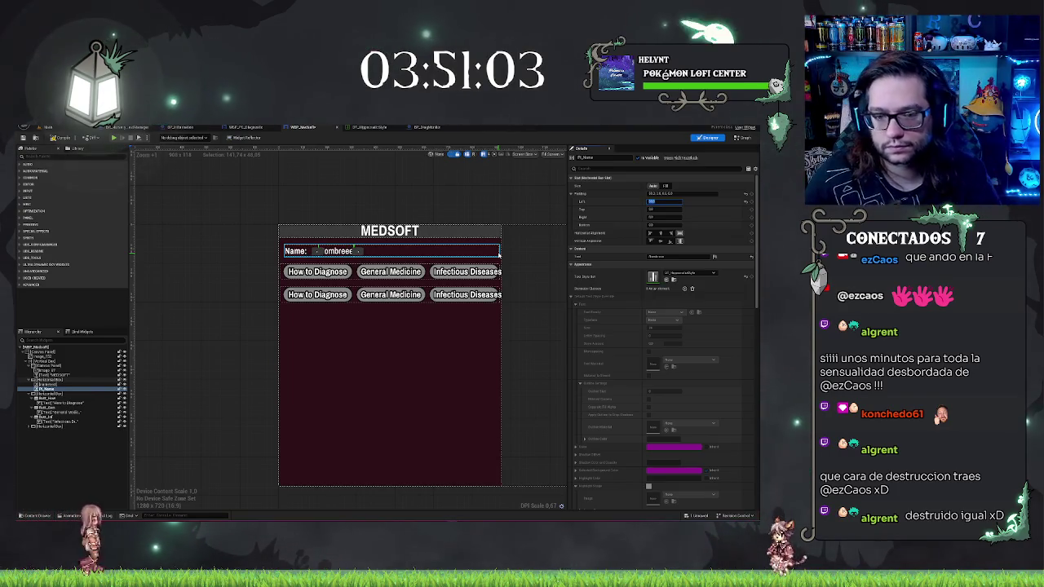
left_click(285, 261)
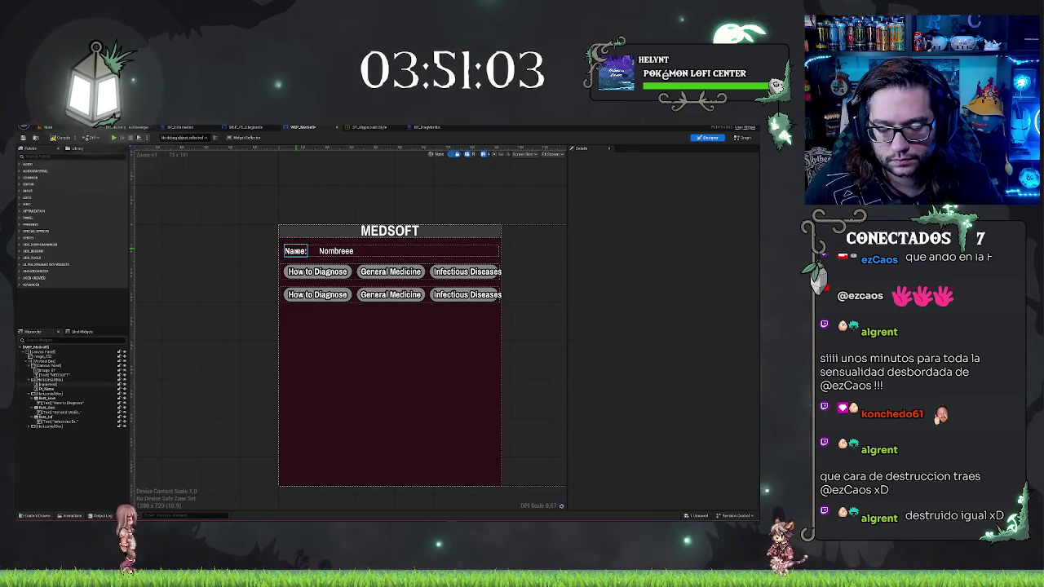
Step: Set a Min Desired Width on the Name: label
left_click(290, 252)
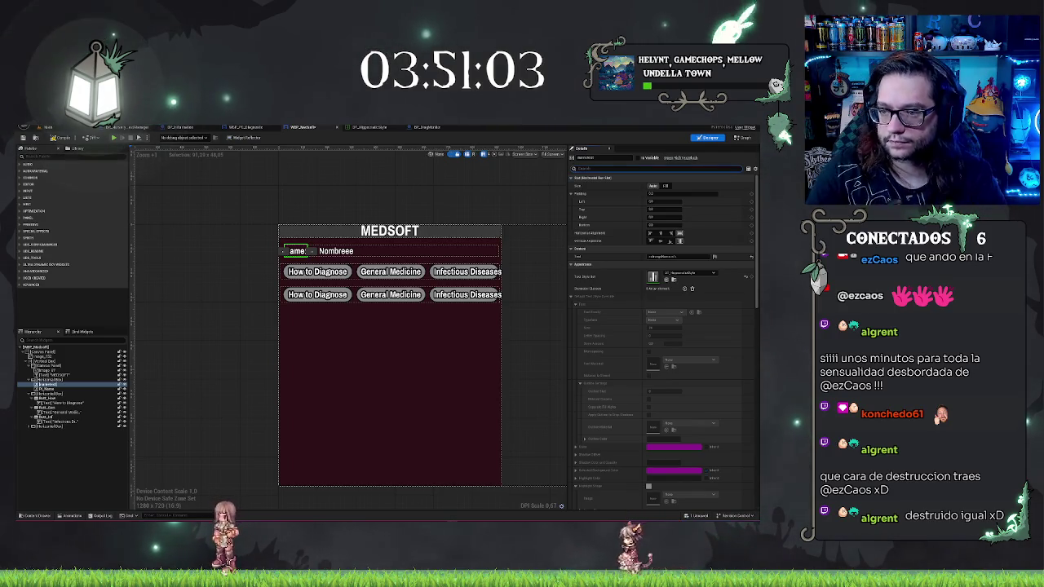
type("min")
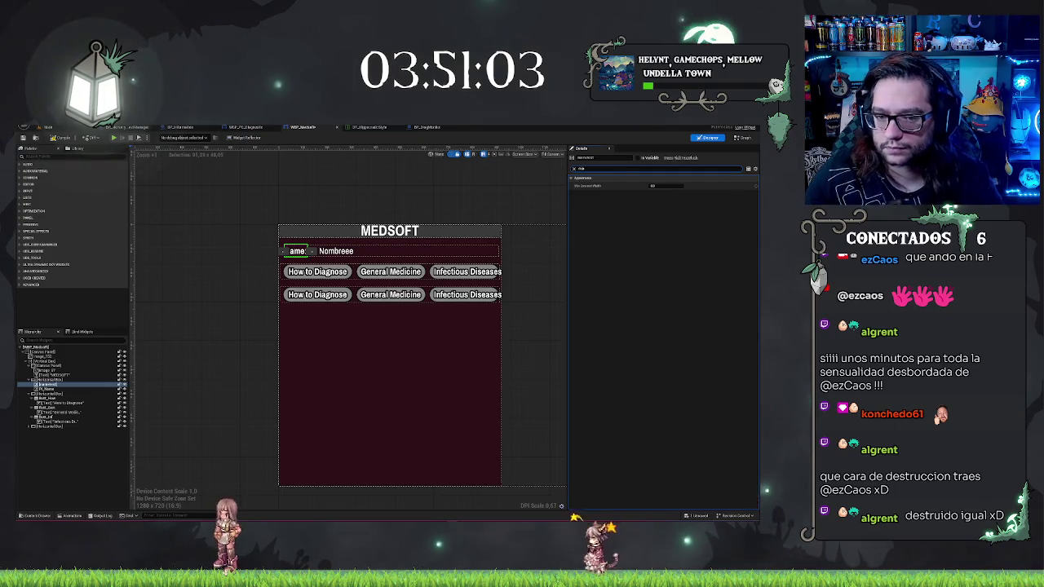
left_click(677, 185)
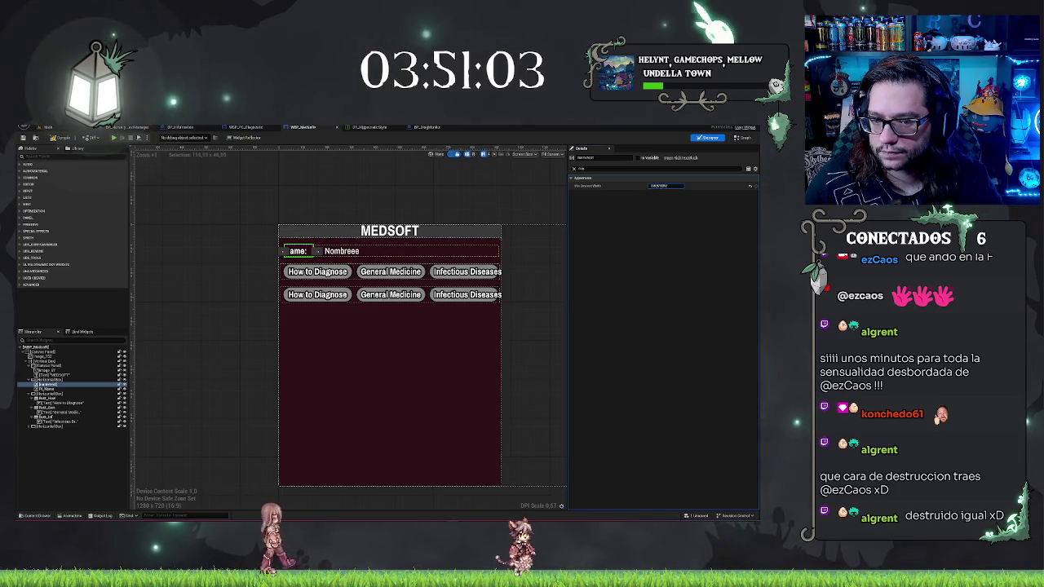
left_click(658, 186)
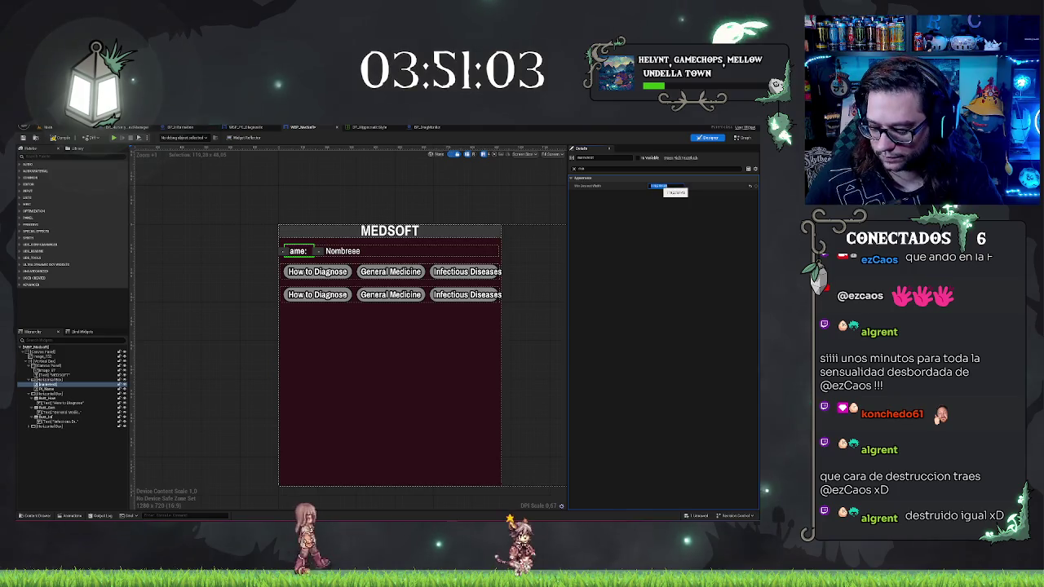
key("Return")
left_click(230, 385)
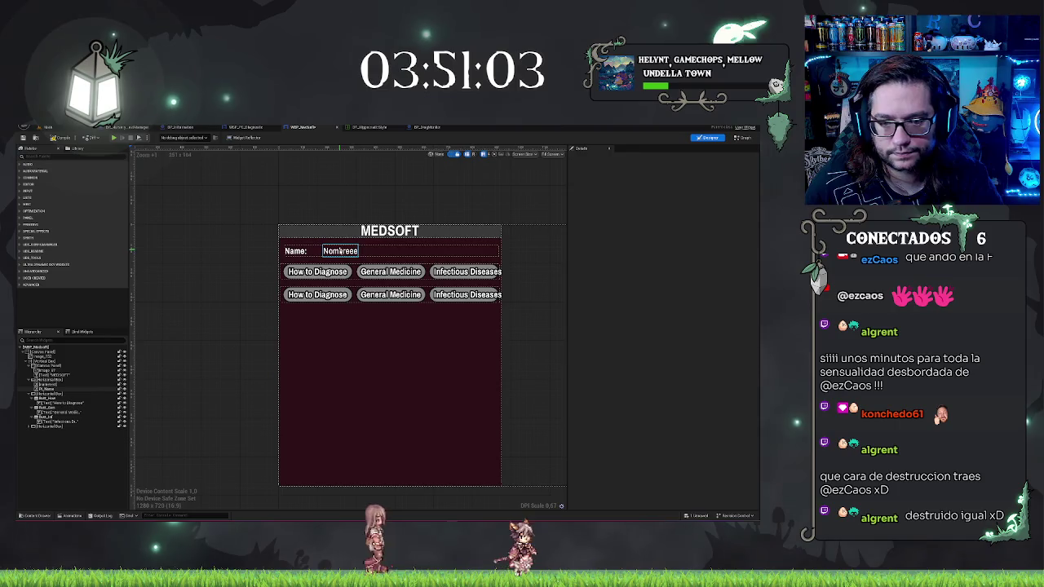
Step: Clear the Nombreee placeholder so the name value is empty
left_click(341, 251)
key("Escape")
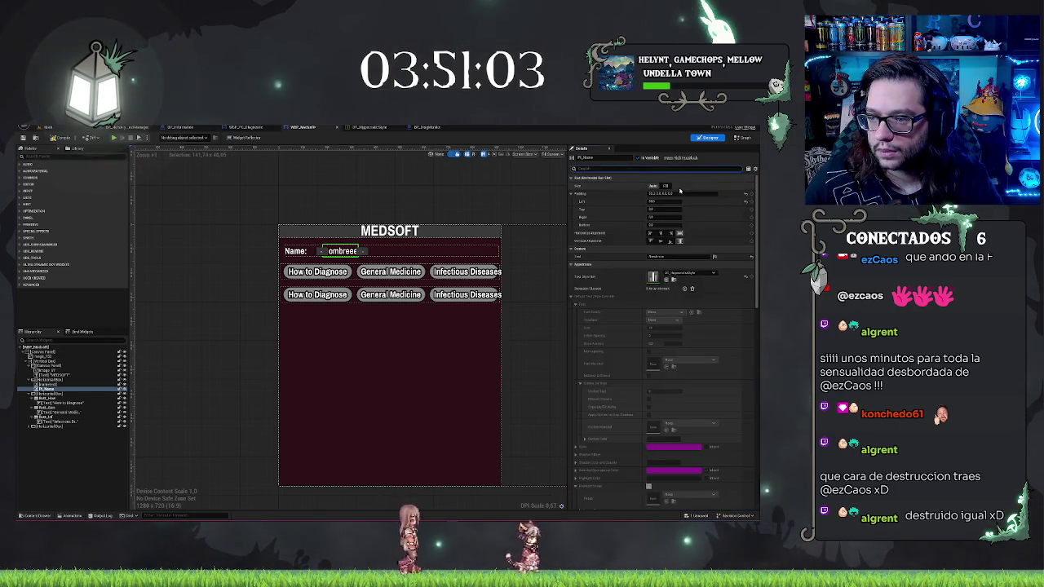
key("BackSpace")
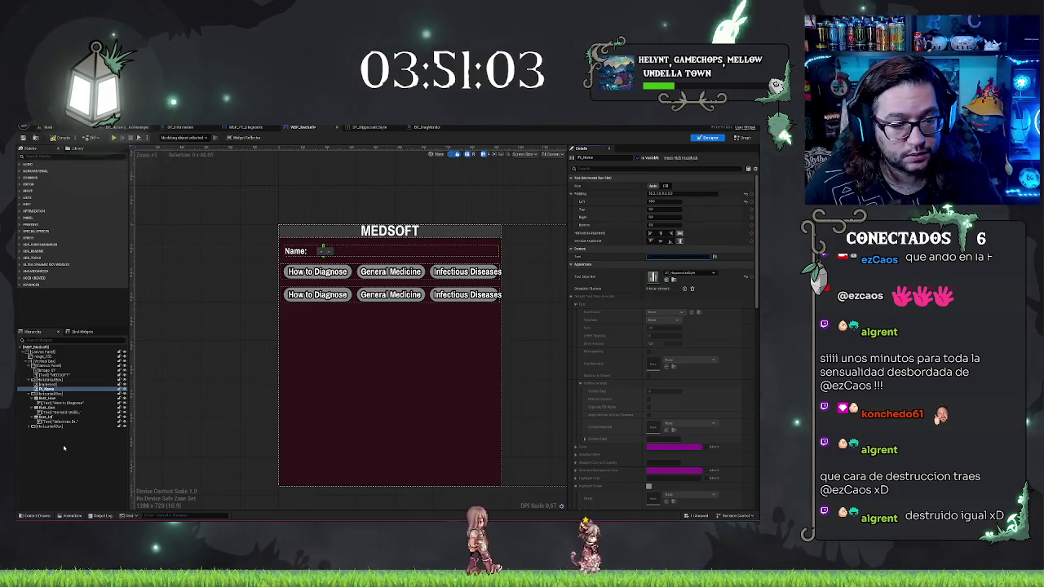
left_click(174, 309)
left_click(322, 250)
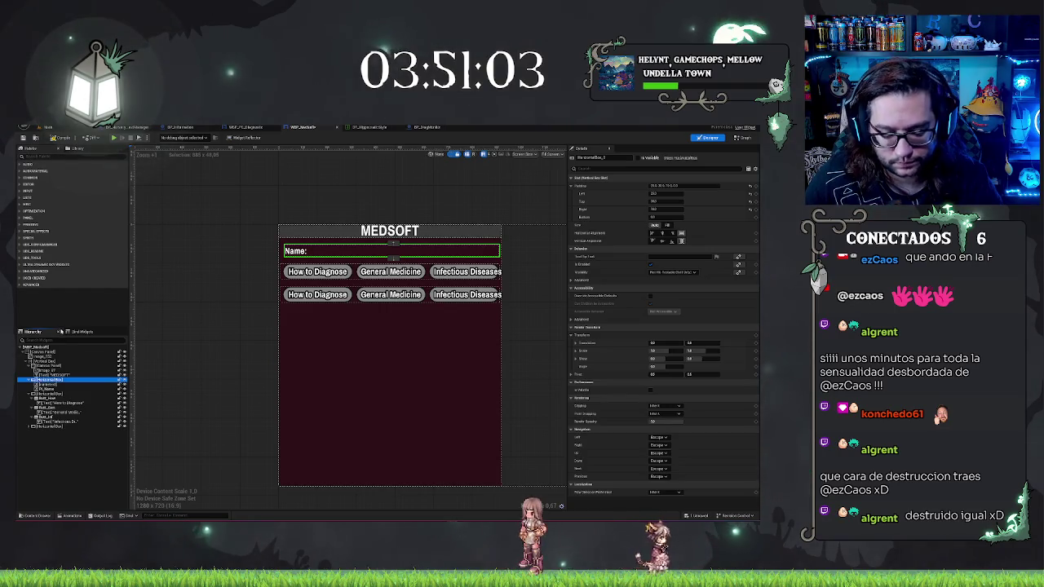
Step: Duplicate the Name row twice and relabel the copies as Age: and Desc:
key("ctrl+d")
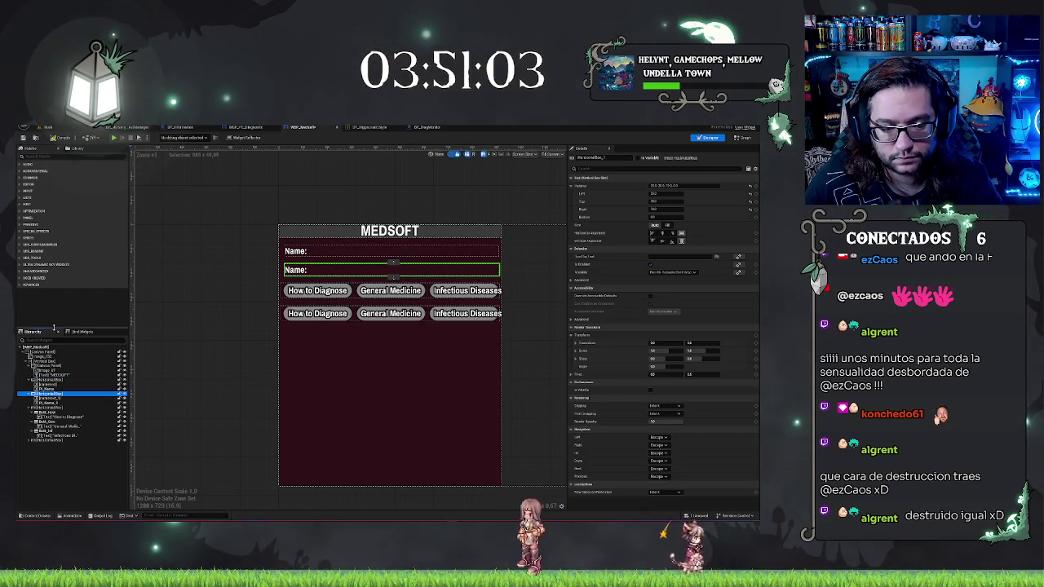
key("ctrl+d")
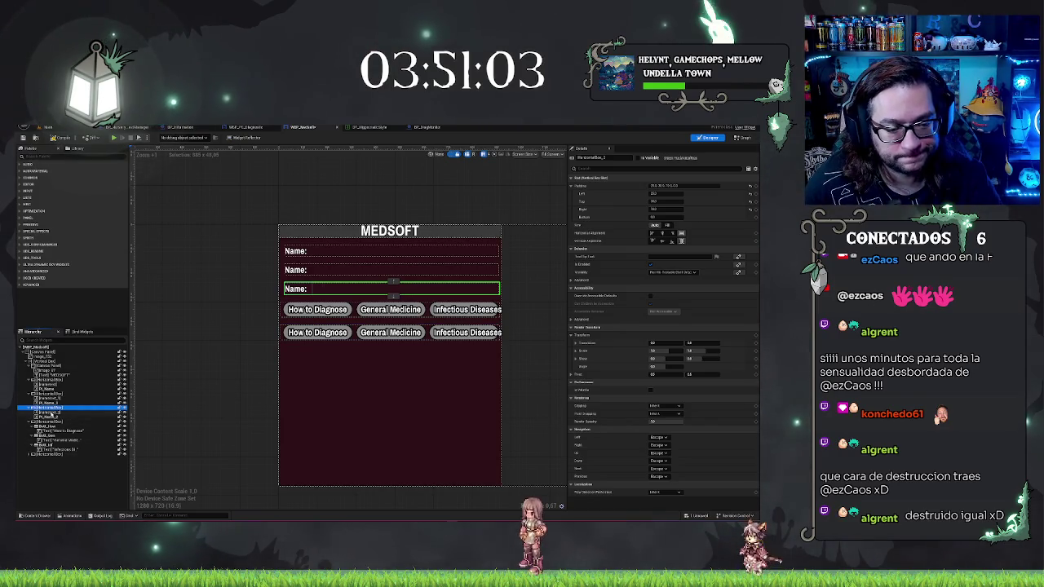
left_click(51, 403)
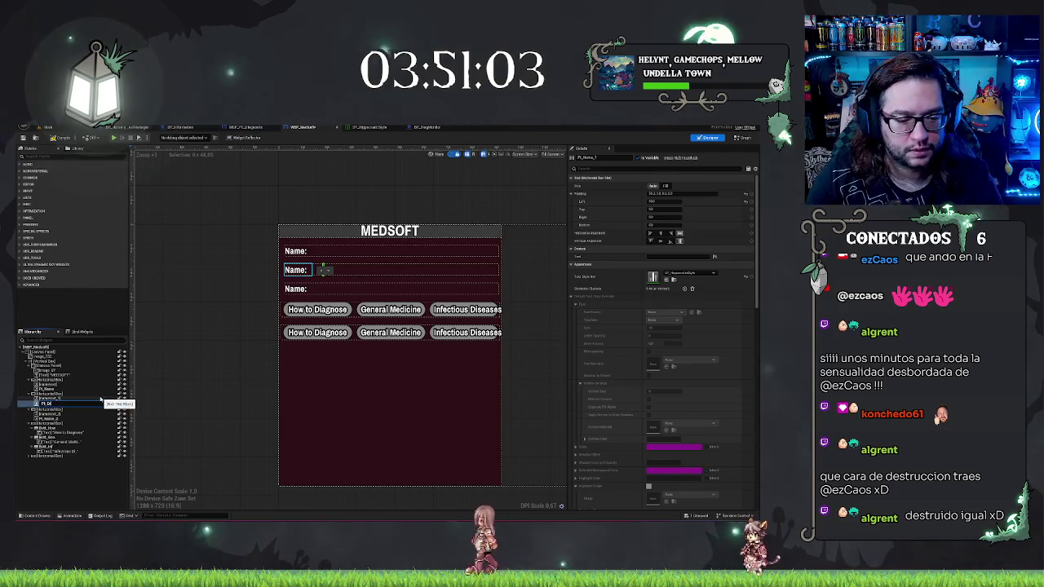
left_click(101, 399)
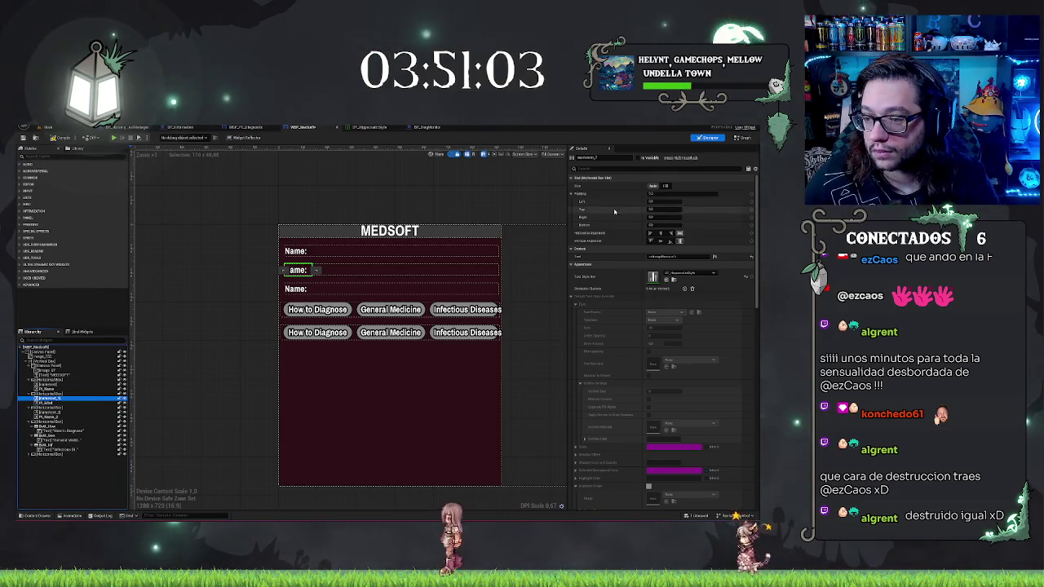
double_click(665, 256)
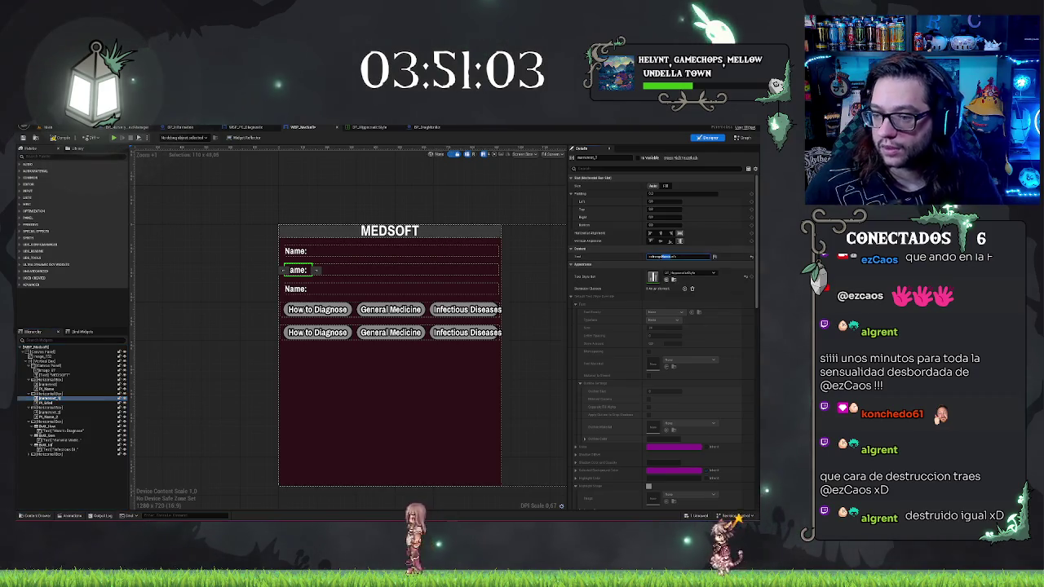
key("BackSpace")
type("Age:")
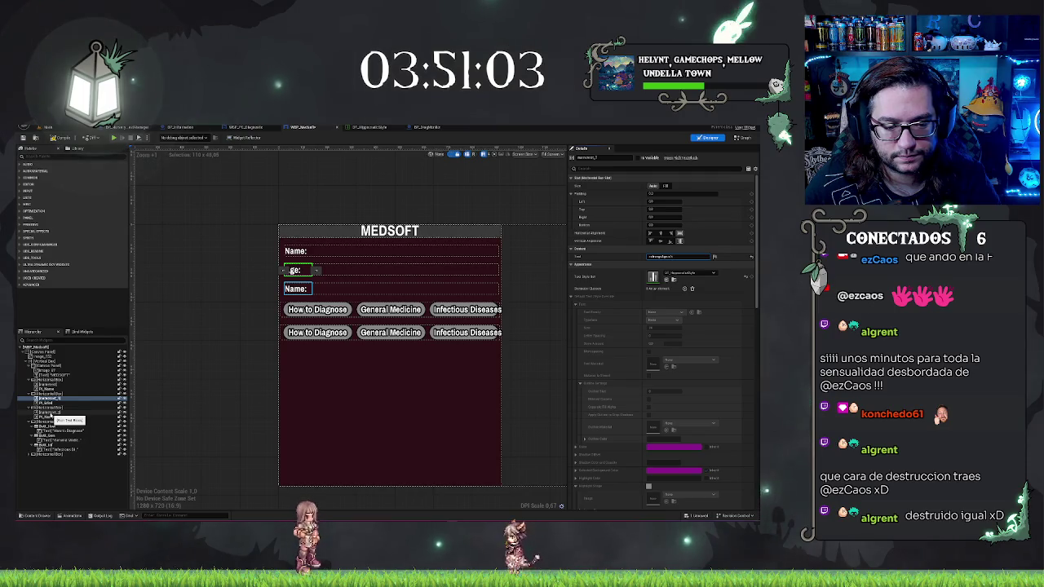
left_click(50, 414)
double_click(667, 256)
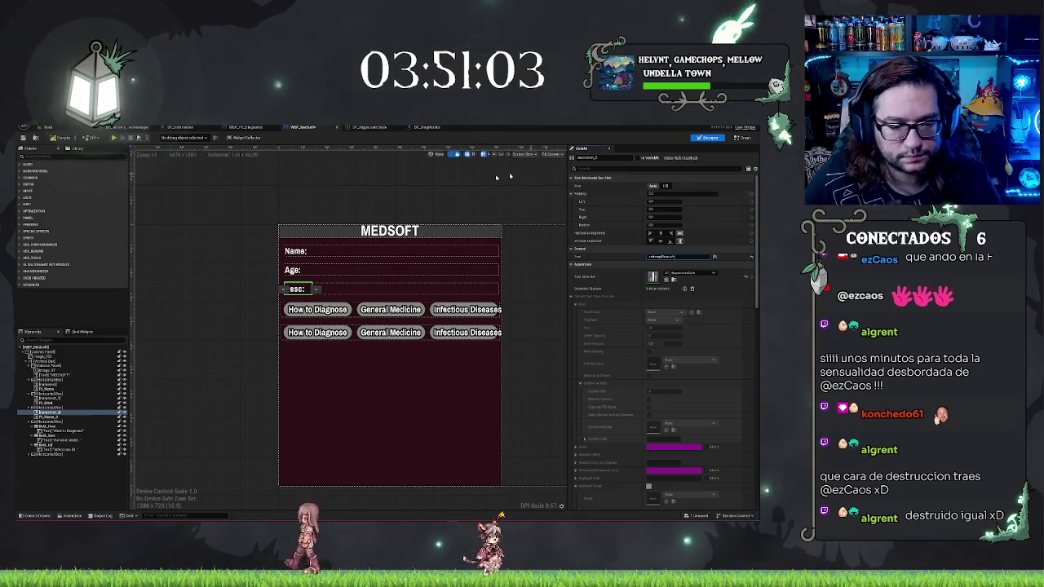
Step: Delete the extra widget beside the Desc label
left_click(51, 407)
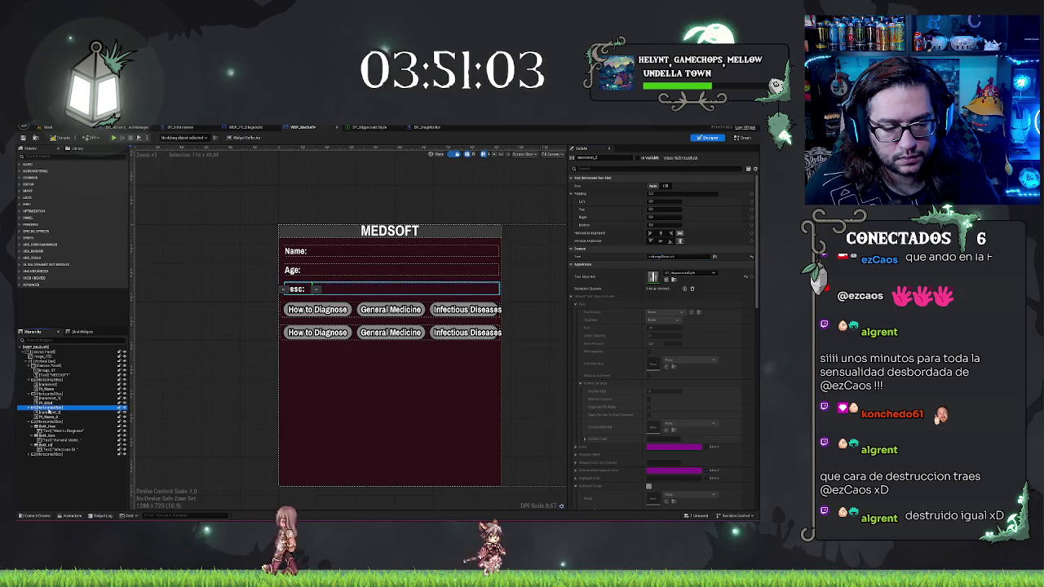
right_click(55, 409)
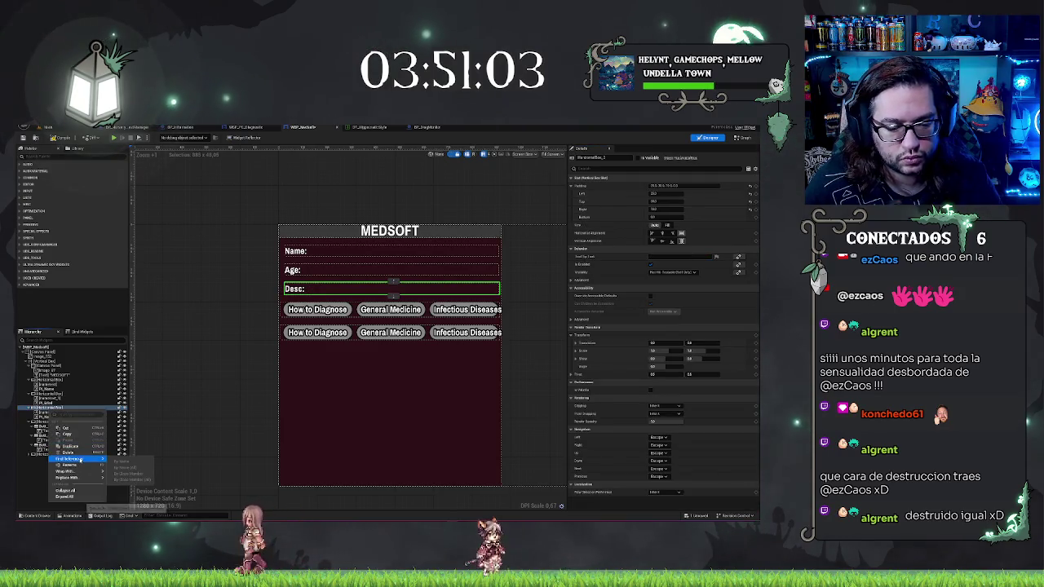
mouse_move(88, 477)
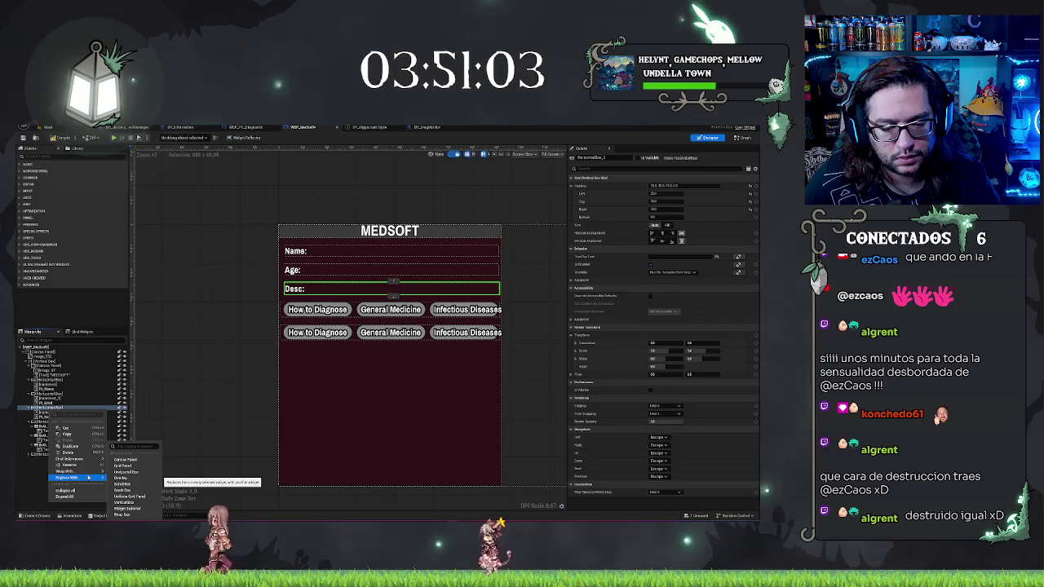
key("Escape")
key("Delete")
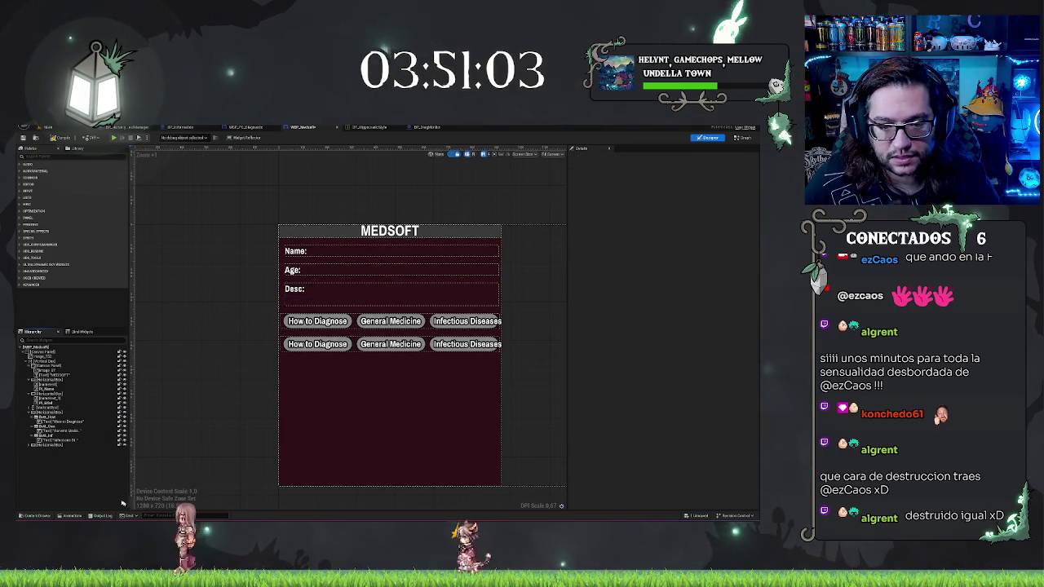
Step: Move a text box under the Desc label in the Hierarchy
left_click(53, 414)
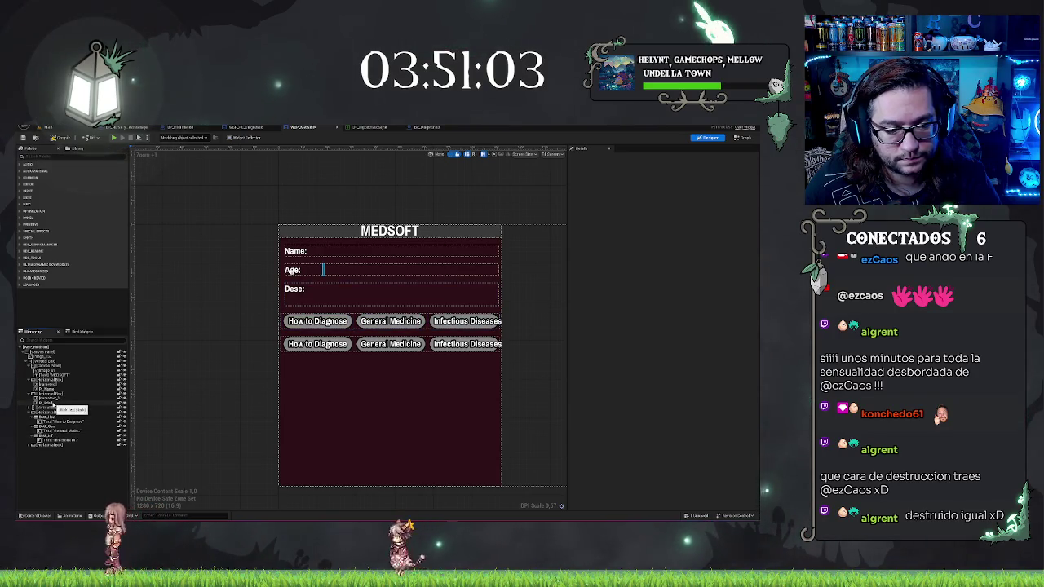
left_click(30, 412)
left_click_drag(30, 411, 50, 421)
Step: Preview the box with 'Descripcion de la enfermedad que se estudia en esta consulta', then clear it
left_click(668, 257)
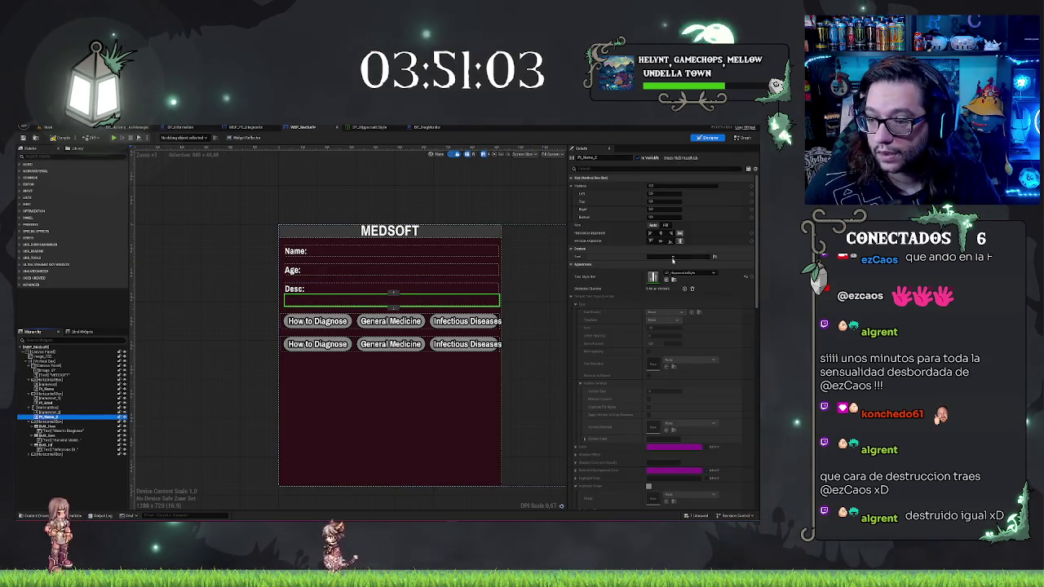
type("Descripcion")
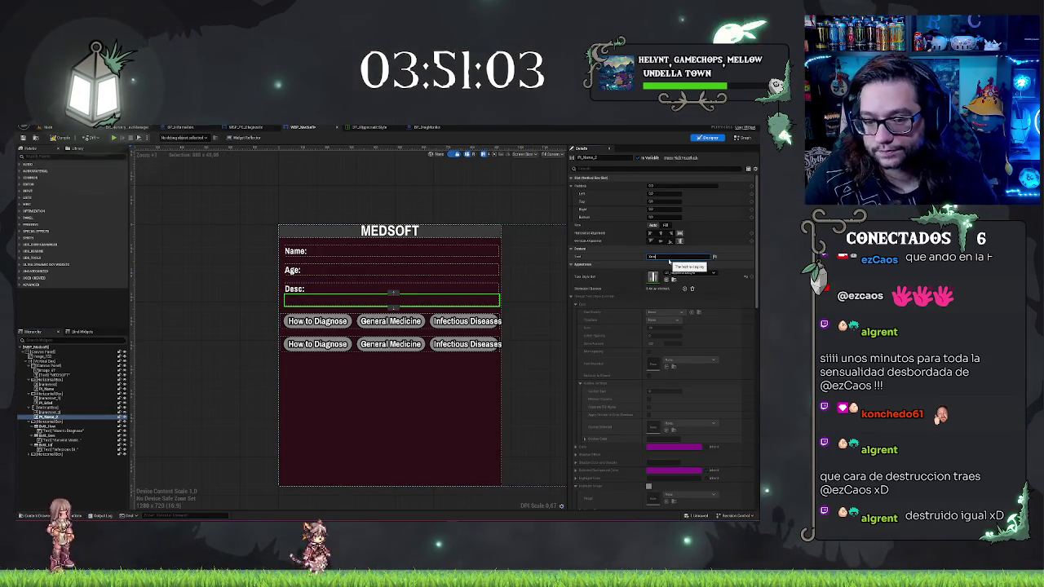
type(" de la enfermedad")
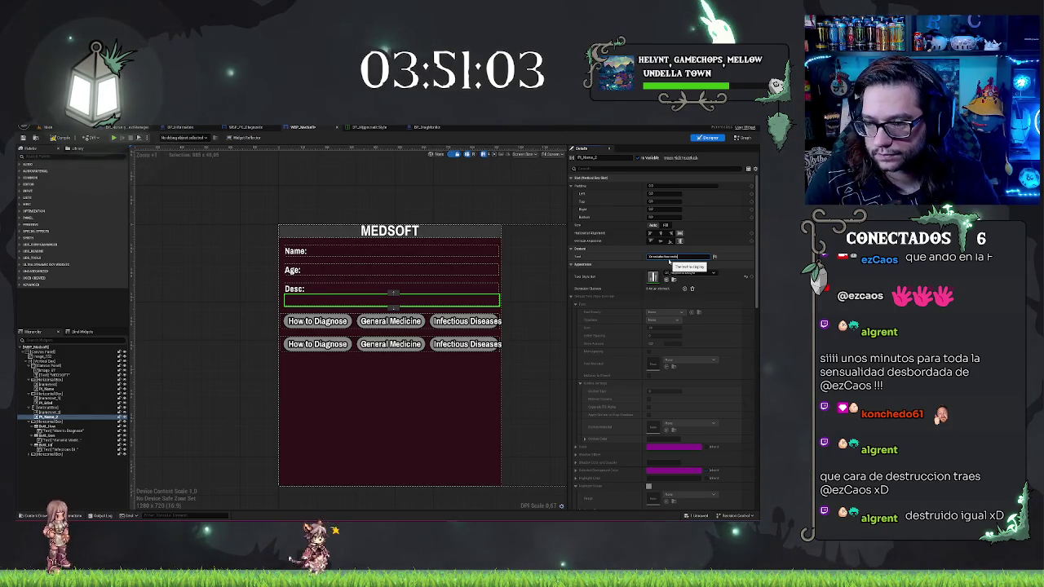
type(" que se estudia en esta consulta")
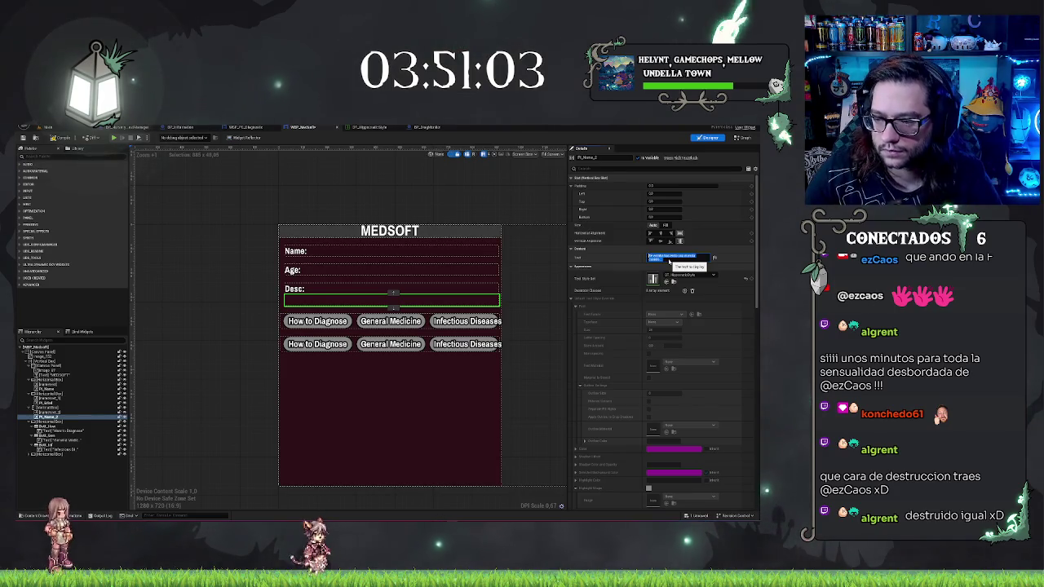
key("ctrl+v")
key("Return")
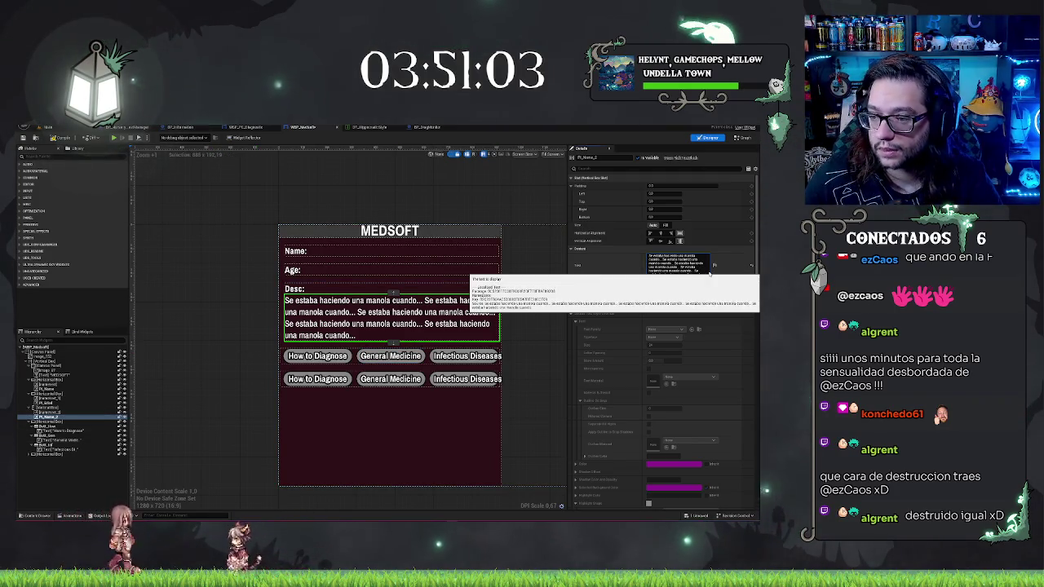
key("ctrl+a")
key("BackSpace")
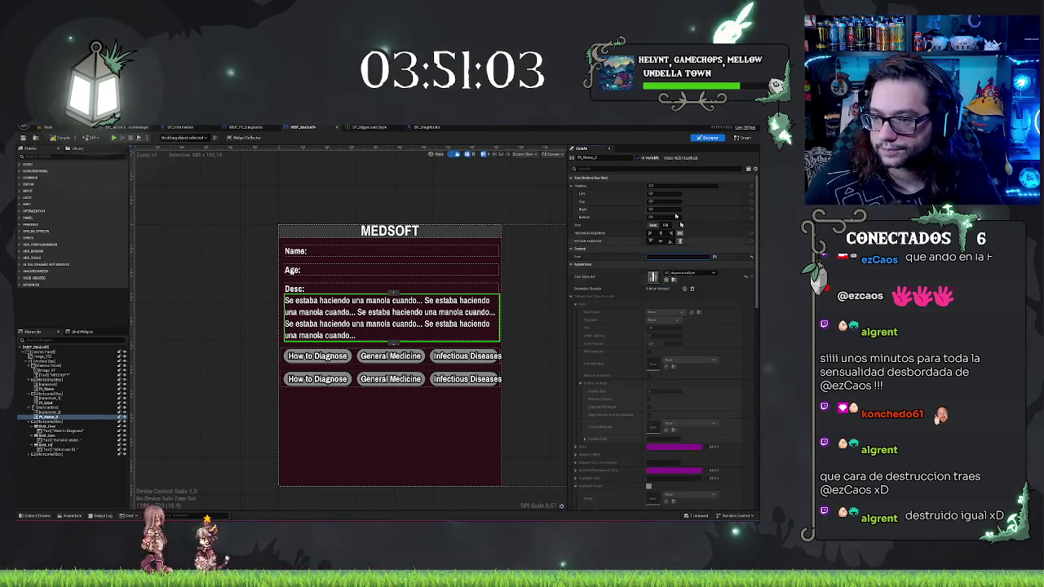
left_click(579, 168)
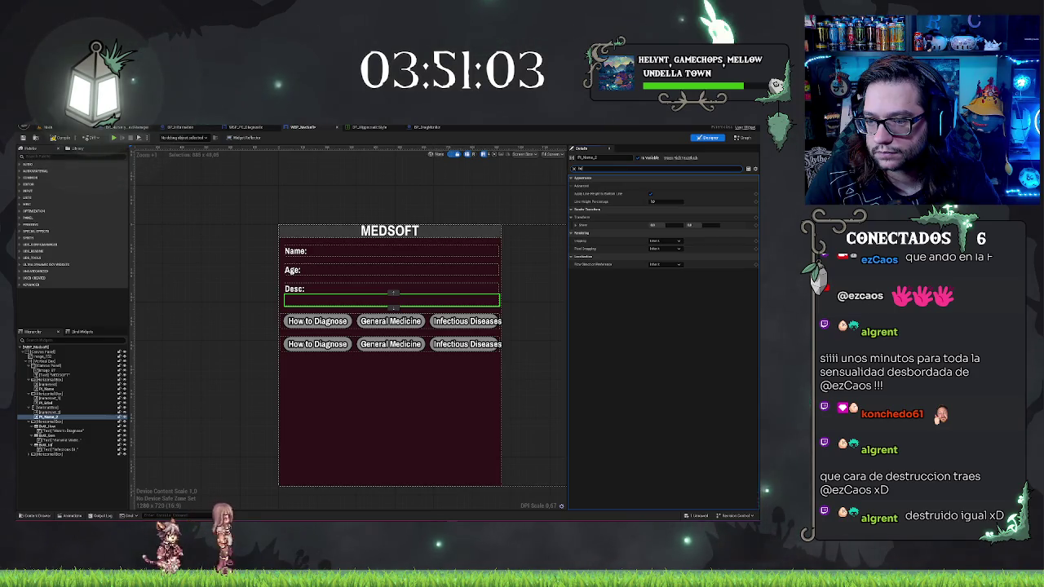
type("n")
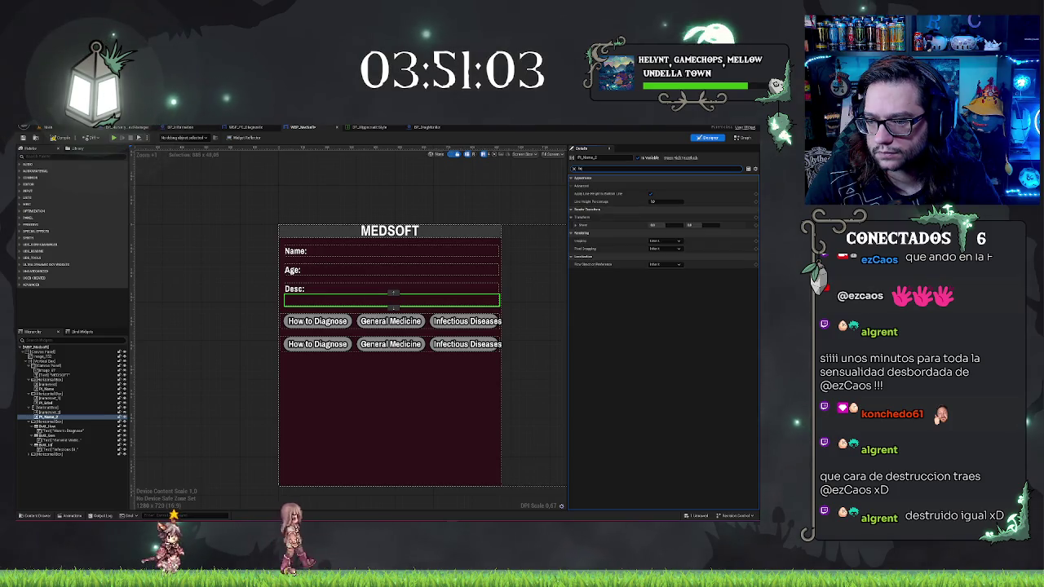
key("BackSpace")
key("BackSpace")
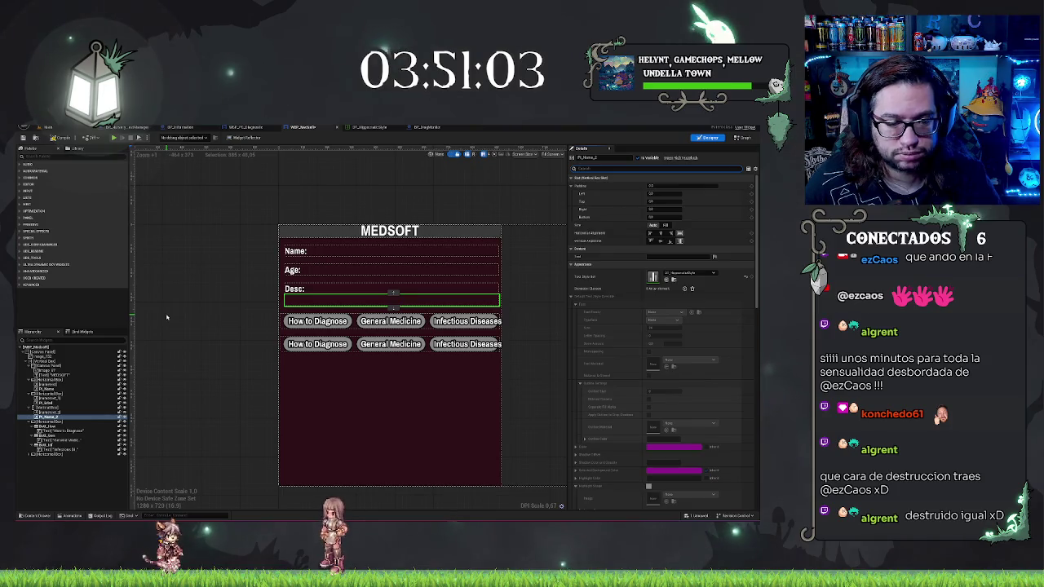
Step: Wrap the Desc text box in a Size Box, enlarge its Height Override, and compile
right_click(51, 417)
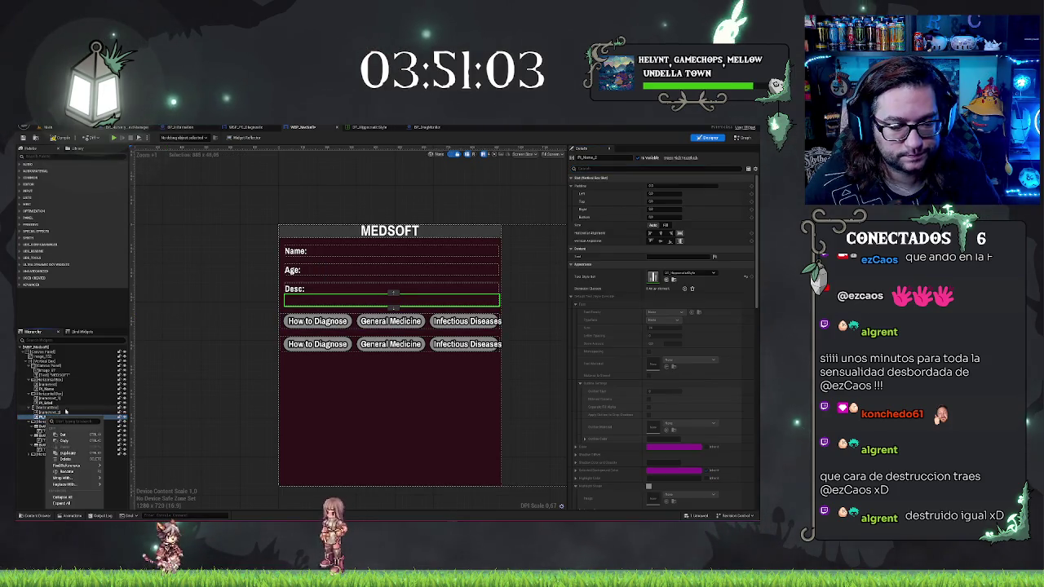
mouse_move(75, 480)
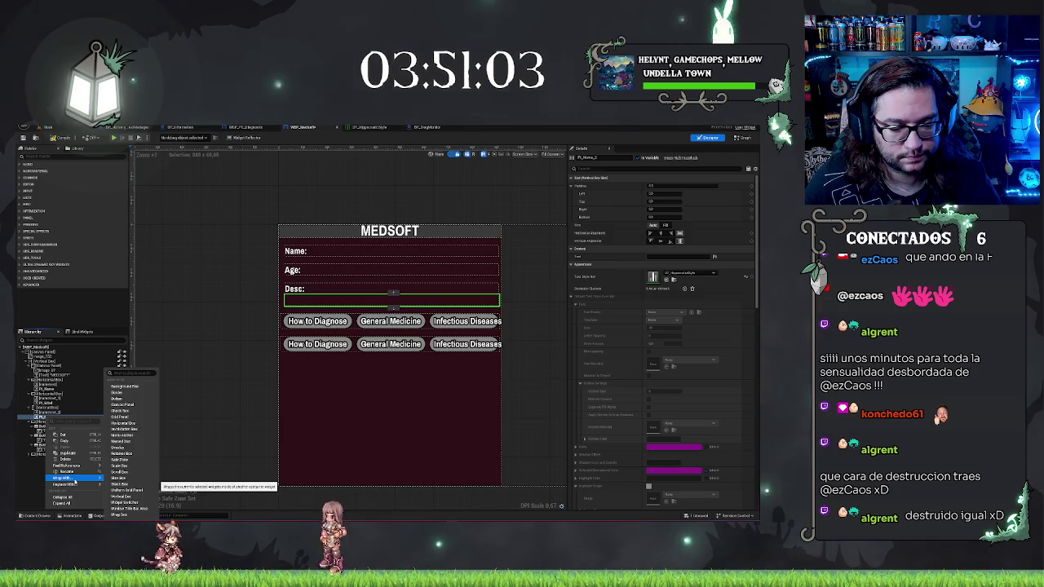
left_click(118, 479)
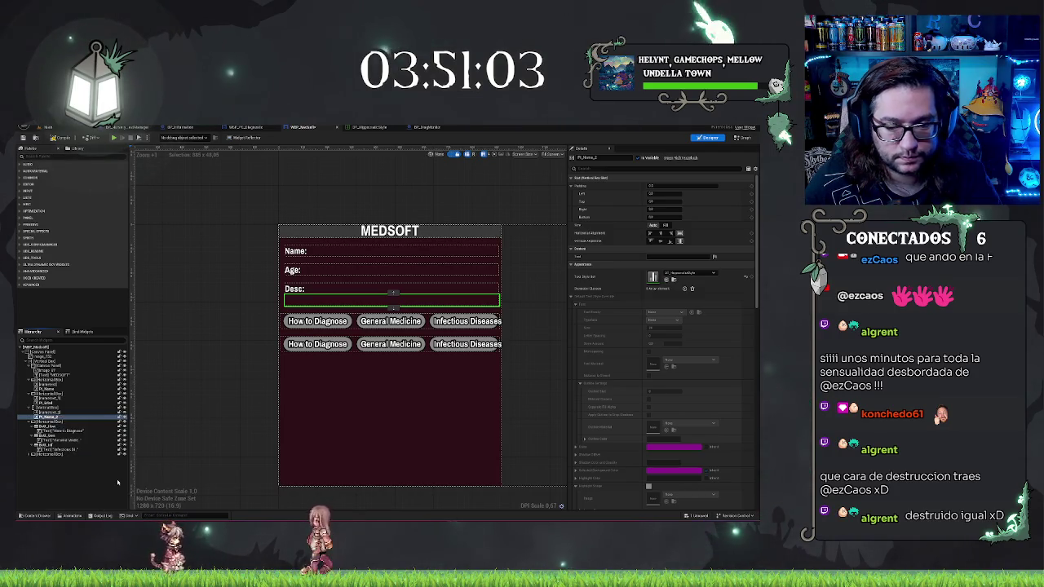
left_click(53, 416)
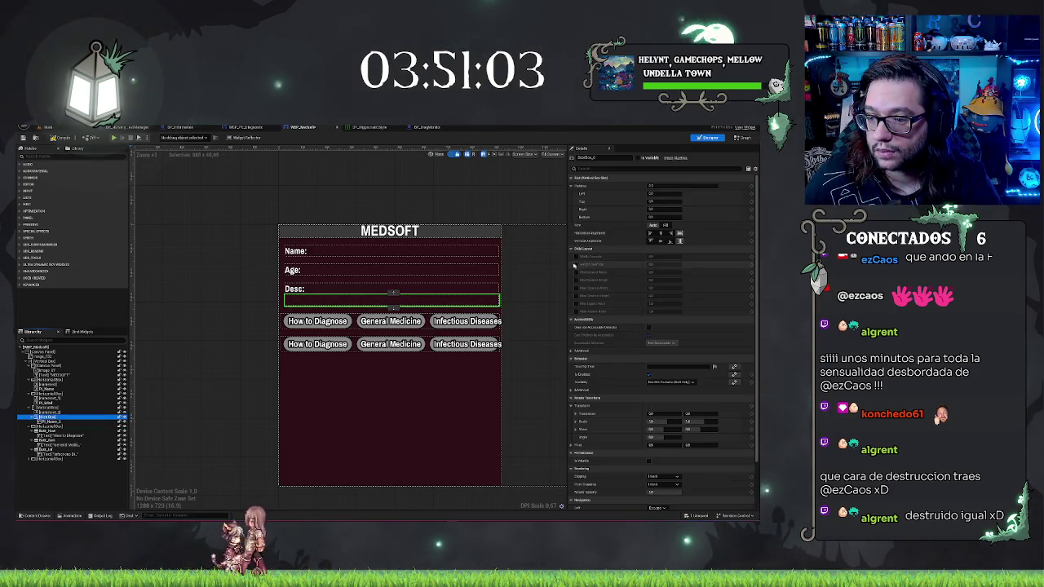
left_click(577, 265)
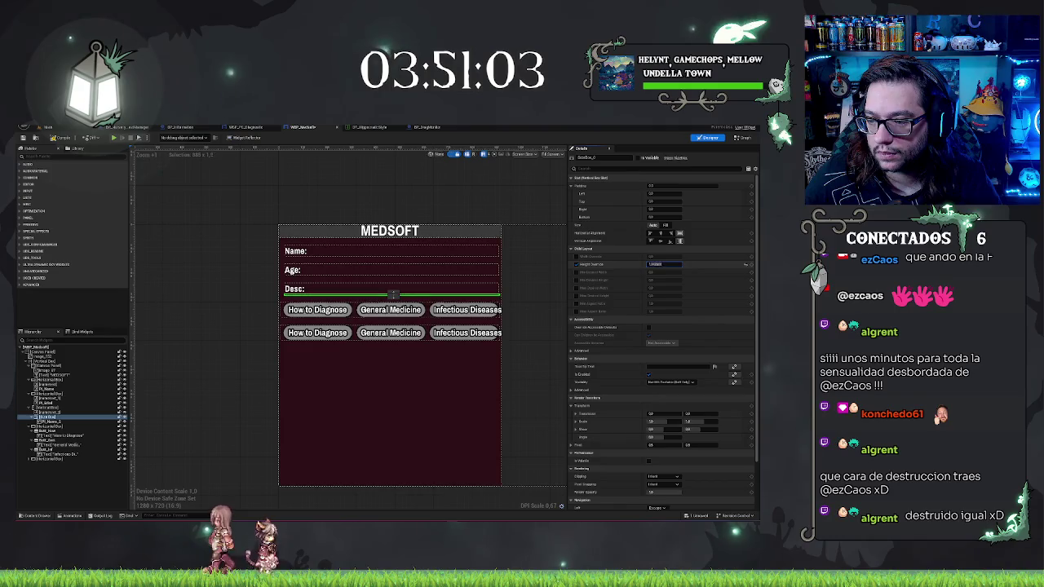
mouse_move(661, 264)
left_mouse_down()
mouse_move(701, 265)
mouse_move(681, 264)
left_mouse_up()
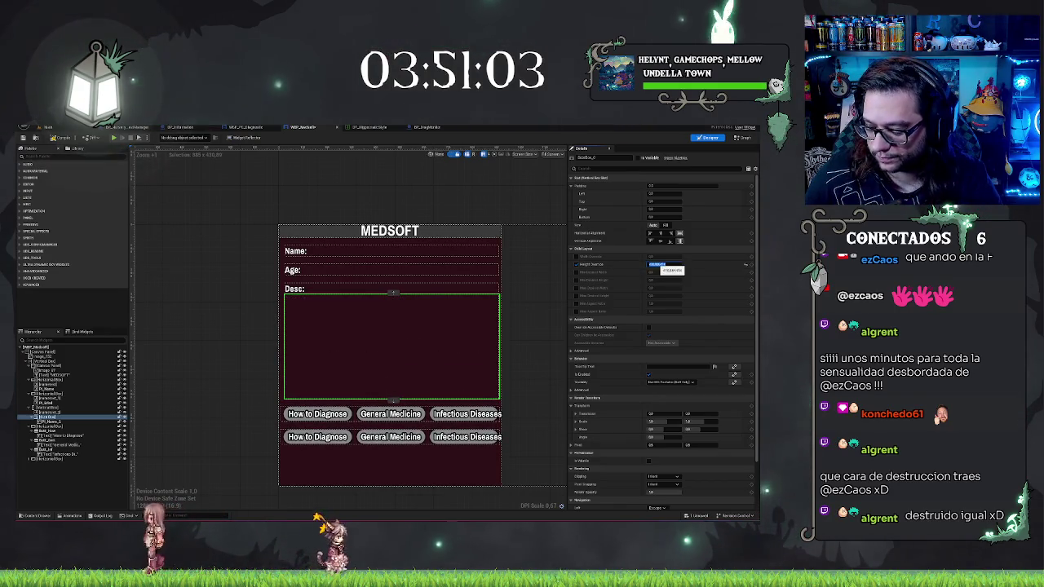
left_click(653, 265)
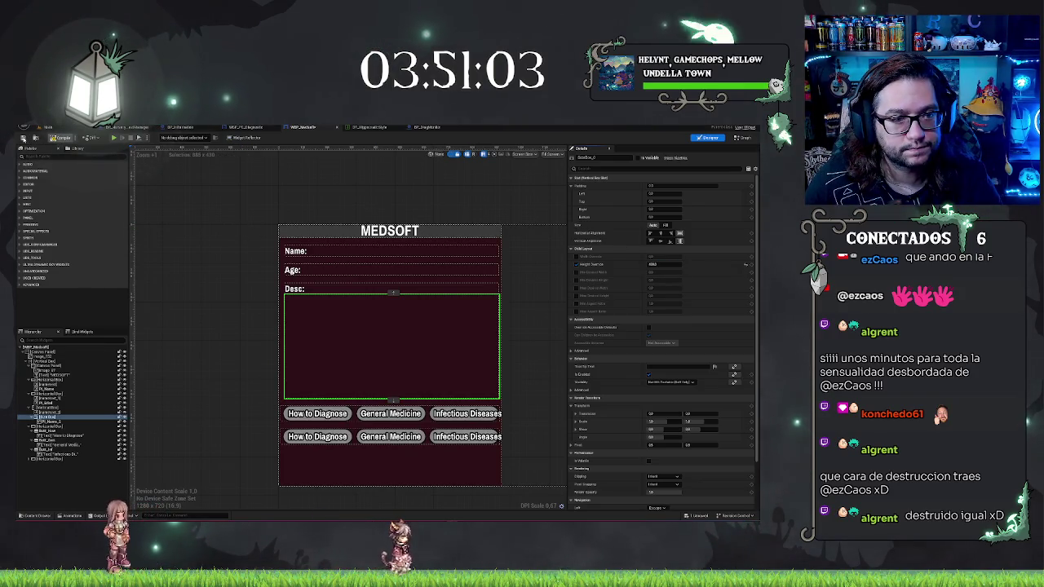
left_click(23, 138)
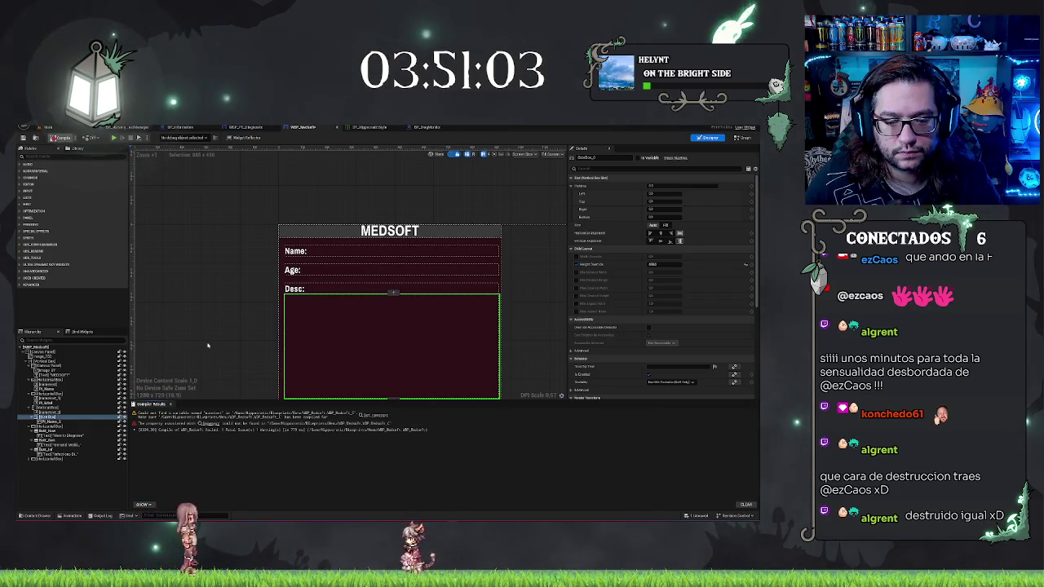
Step: Delete the broken node flagged by compiling and the two Set Text nodes
left_click(366, 418)
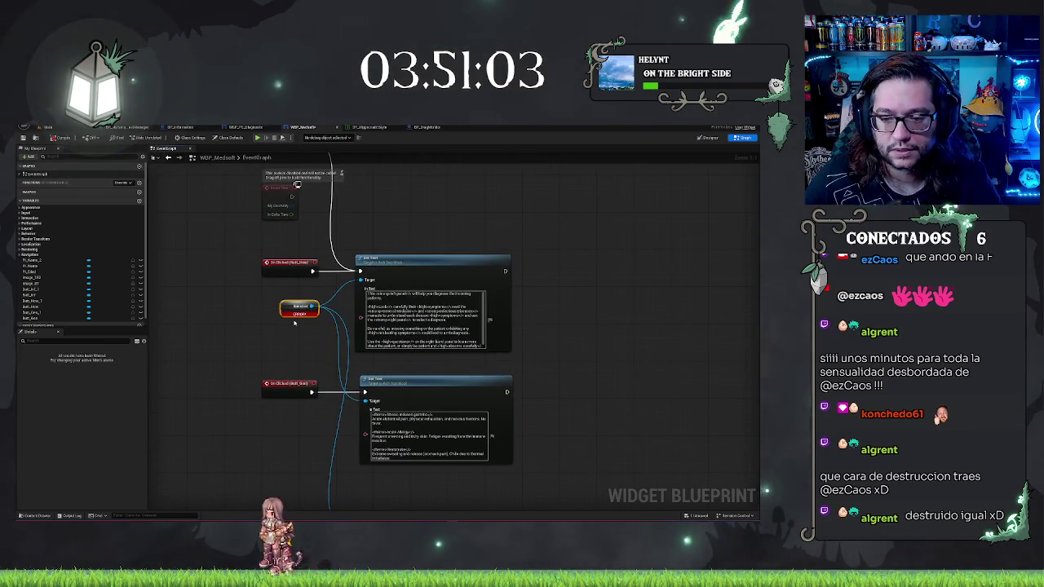
key("Delete")
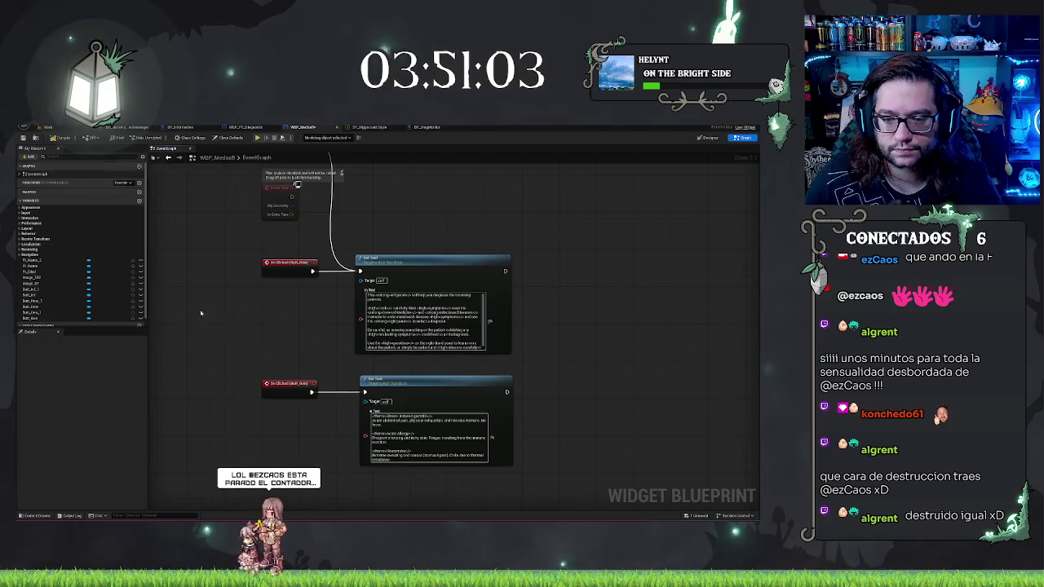
scroll(276, 331, "down", 4)
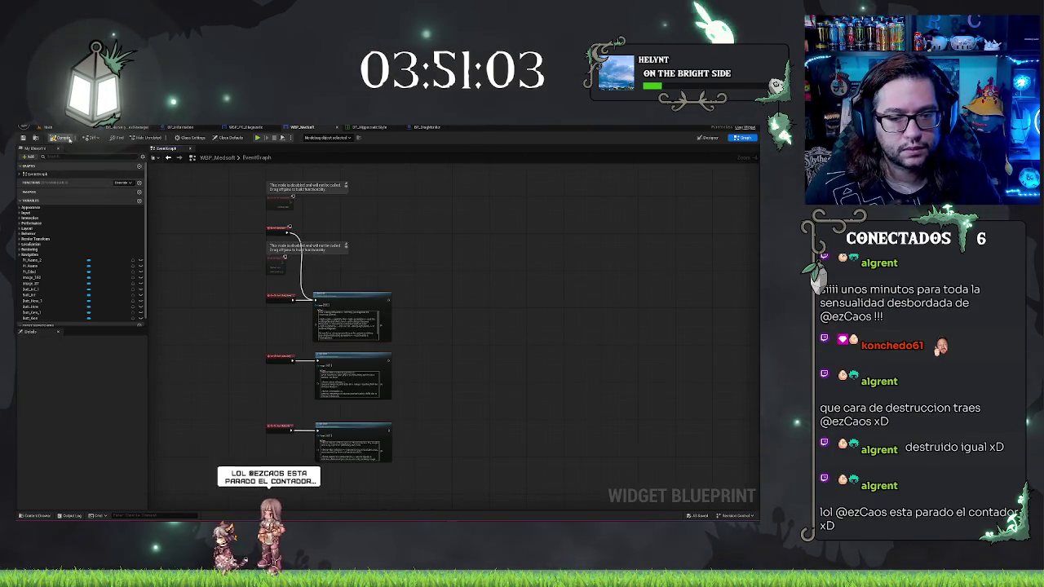
scroll(392, 267, "up", 2)
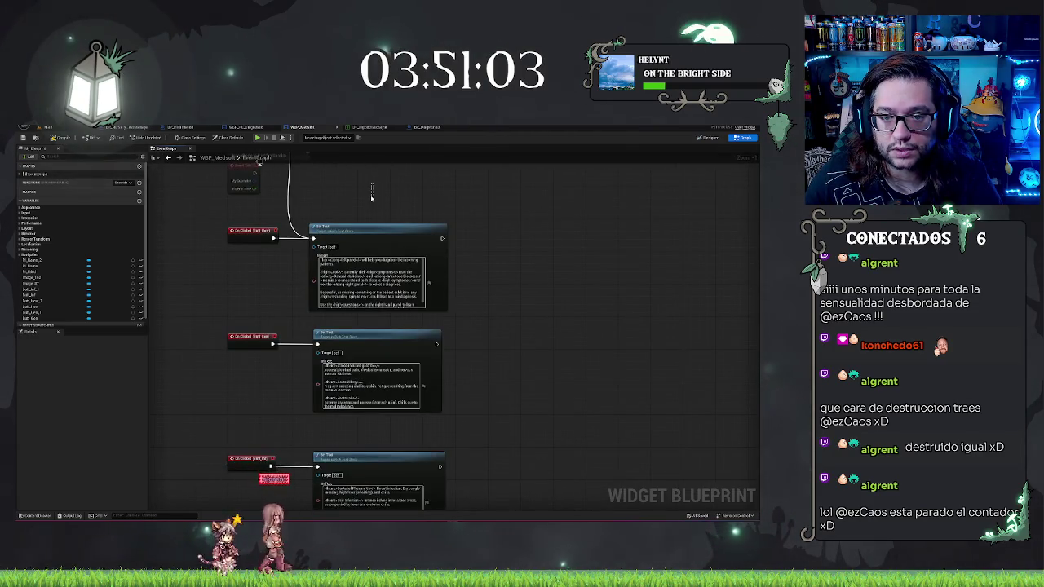
left_click_drag(372, 214, 416, 371)
key("Delete")
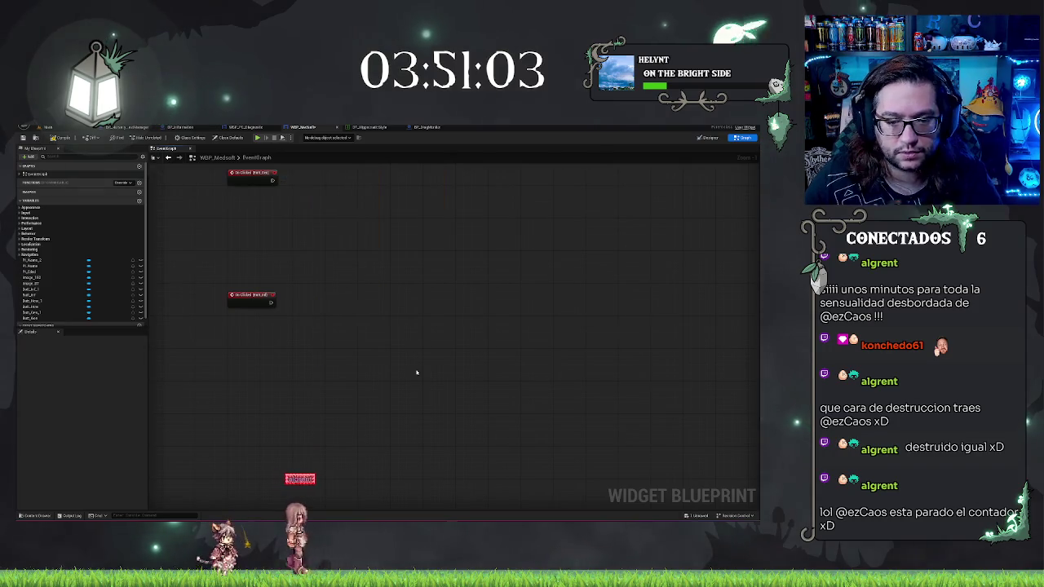
Step: Delete the remaining upper event nodes, then undo to restore them
scroll(403, 368, "down", 3)
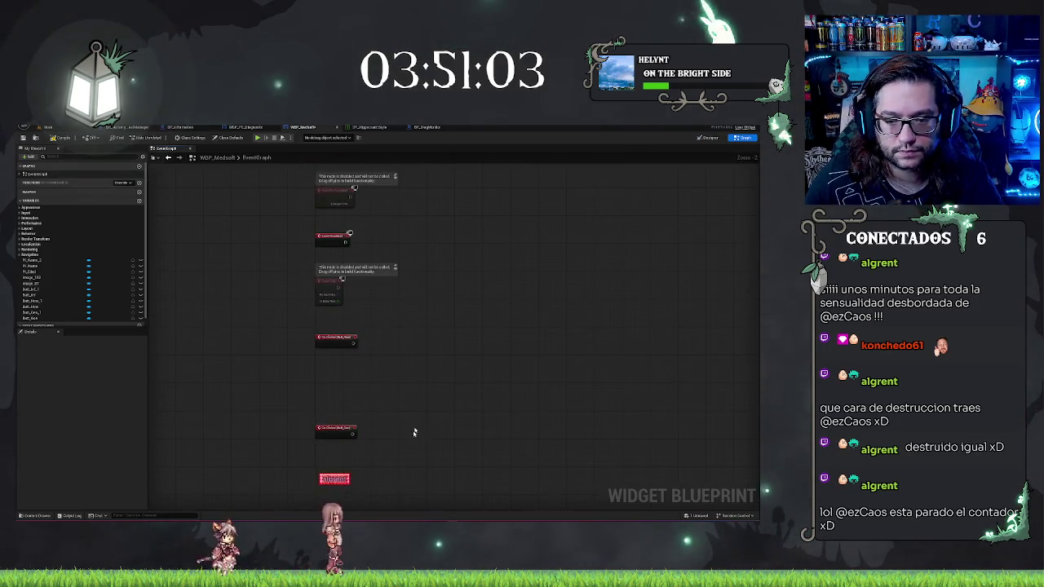
scroll(420, 403, "up", 2)
left_click_drag(324, 237, 393, 506)
key("Delete")
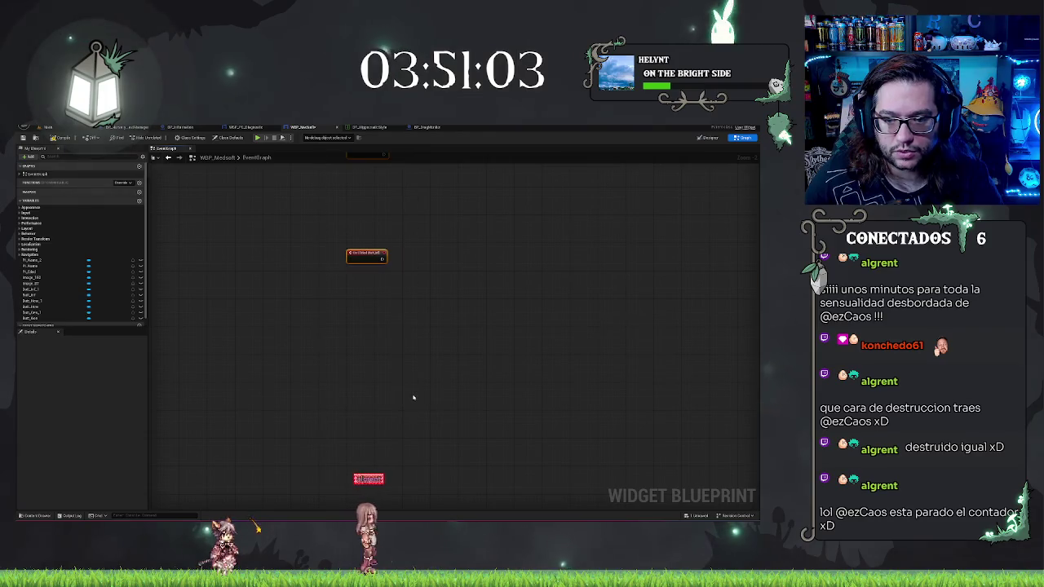
key("ctrl+z")
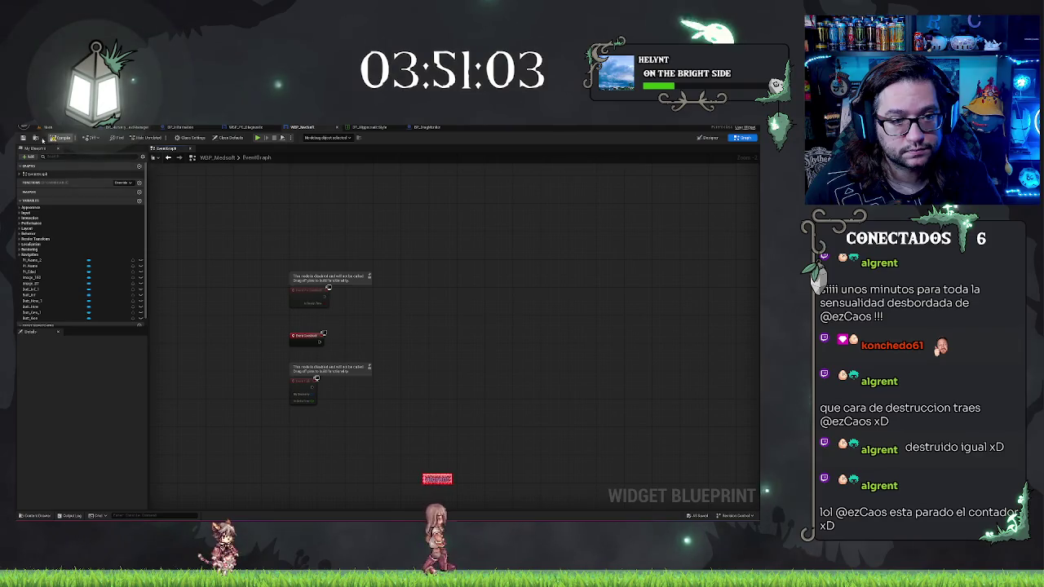
Step: Glance at the main level, resize the Medsoft design canvas, then open WBP_PC_Diagnostic
left_click(67, 128)
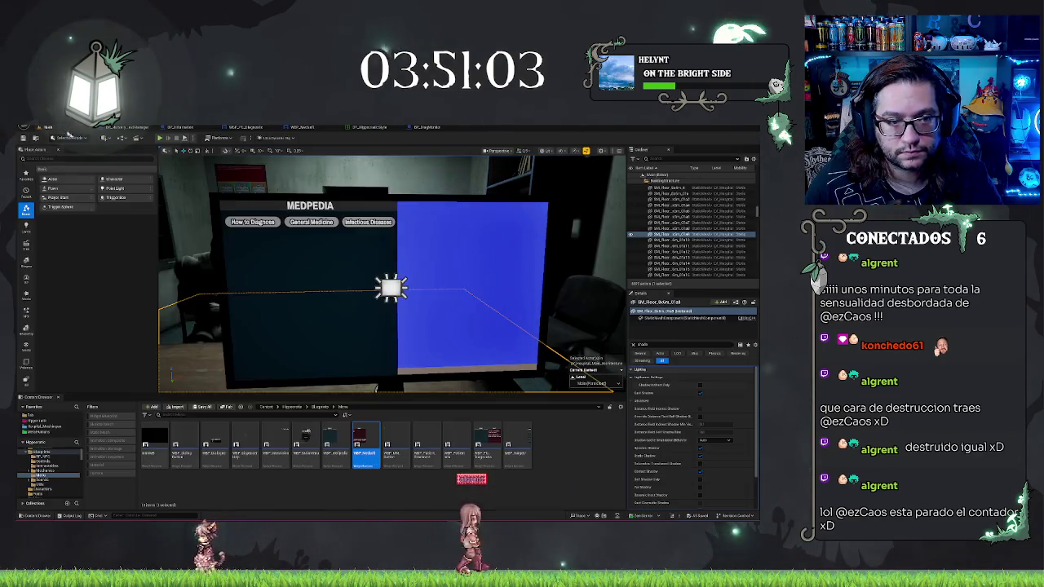
left_click(298, 127)
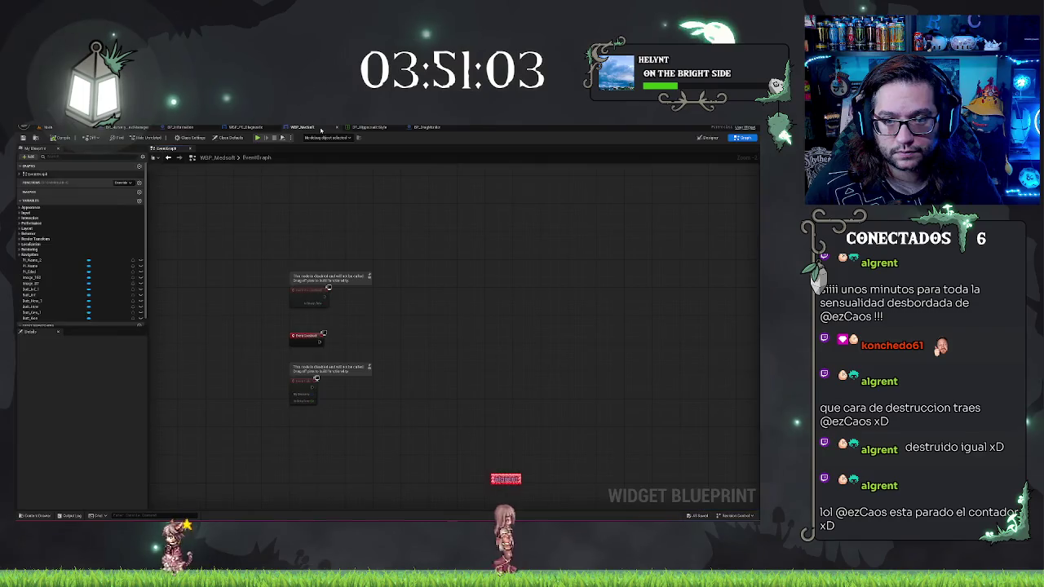
left_click(709, 137)
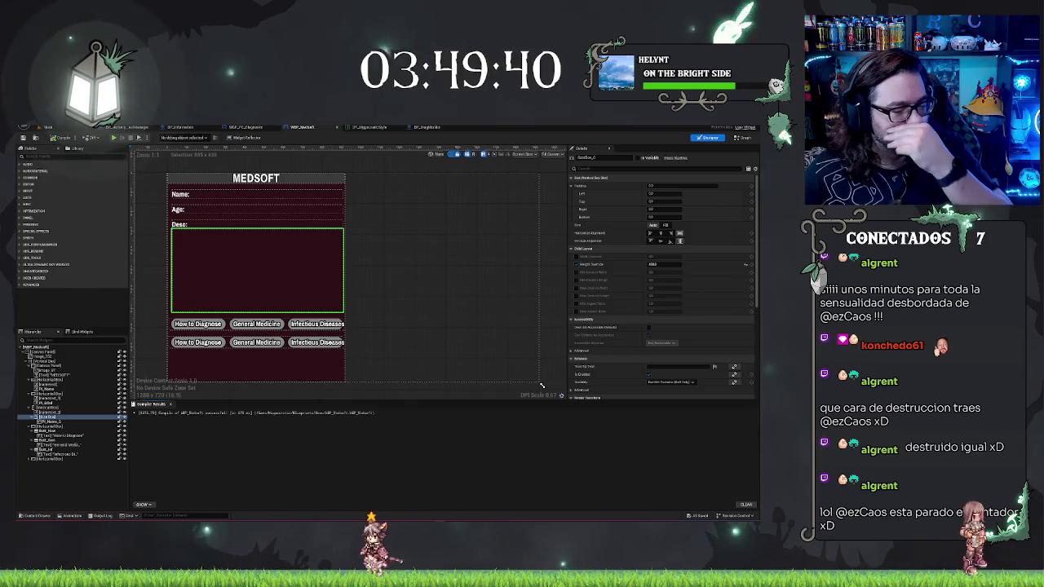
mouse_move(541, 385)
left_mouse_down()
mouse_move(502, 298)
mouse_move(424, 317)
left_mouse_up()
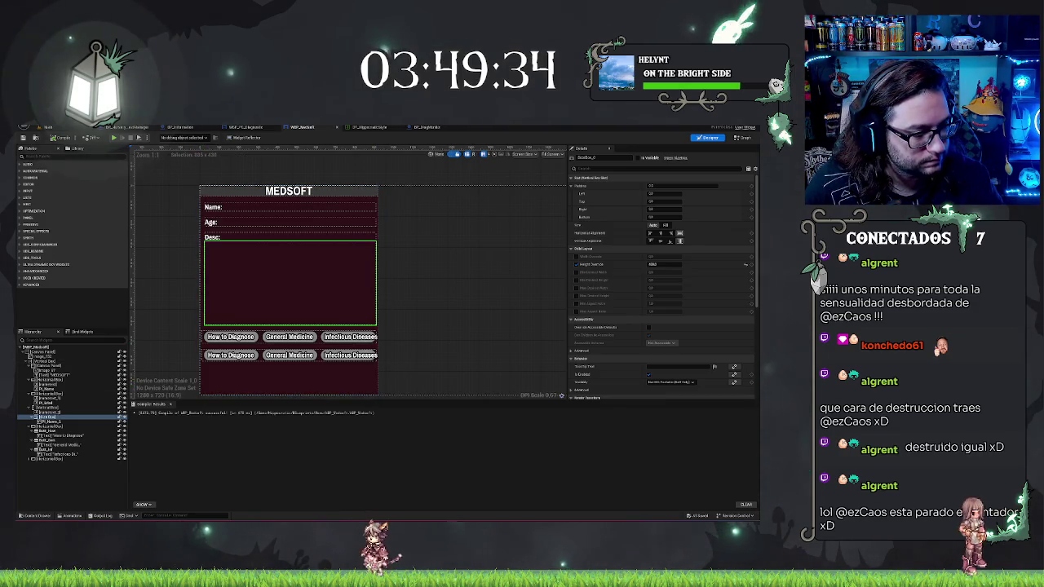
left_click(237, 128)
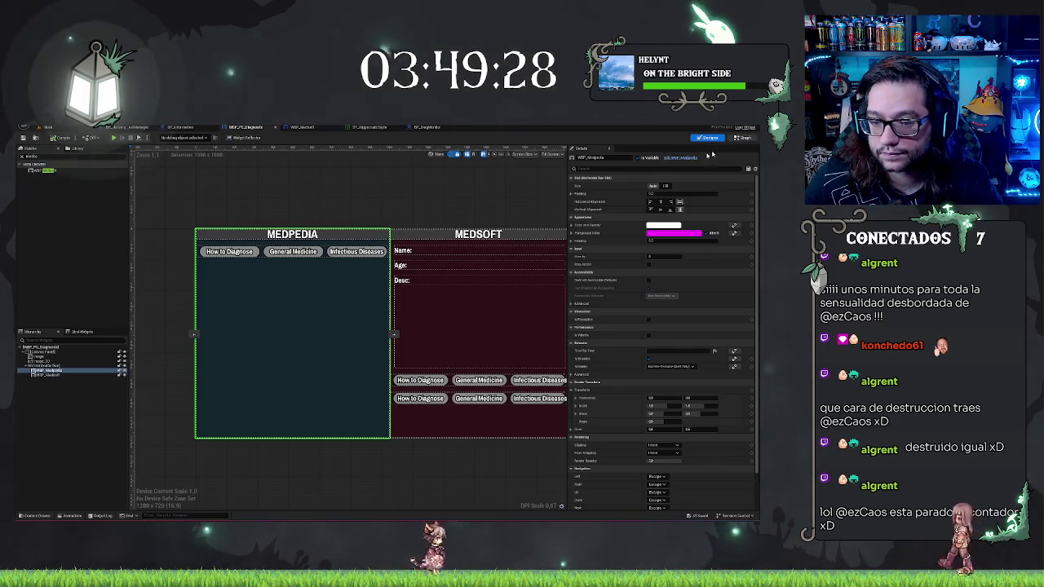
Step: Check the diagnostic widget's graph and BP_DiagMonitor, then go back to the WBP_MedSoft Designer
left_click(742, 137)
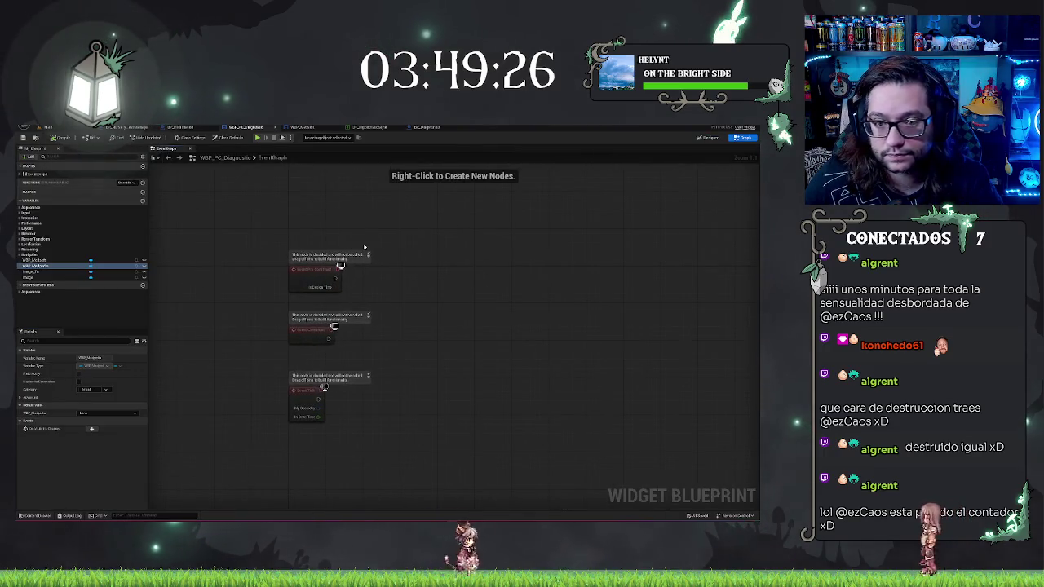
left_click(414, 128)
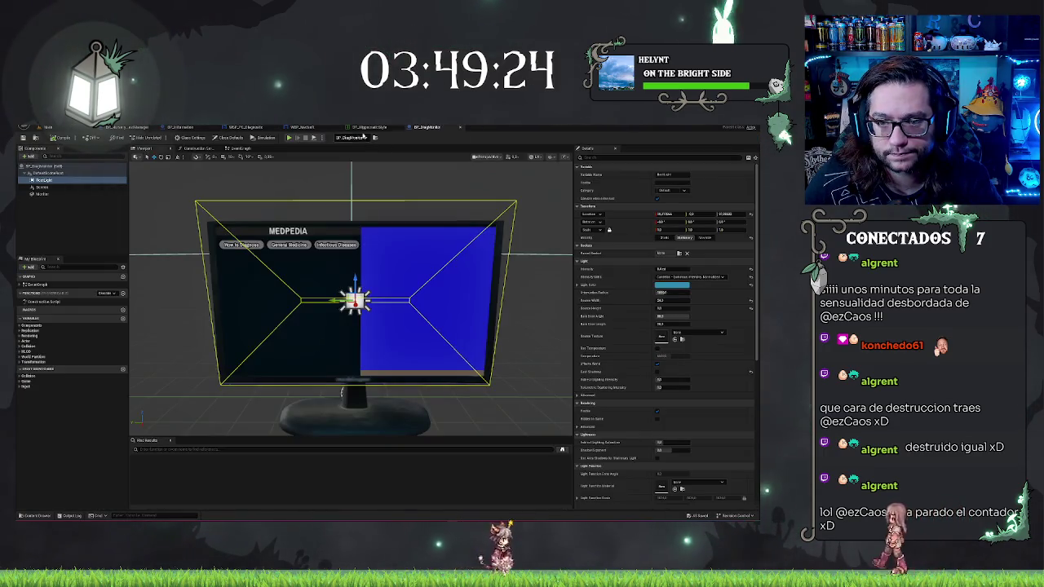
left_click(302, 128)
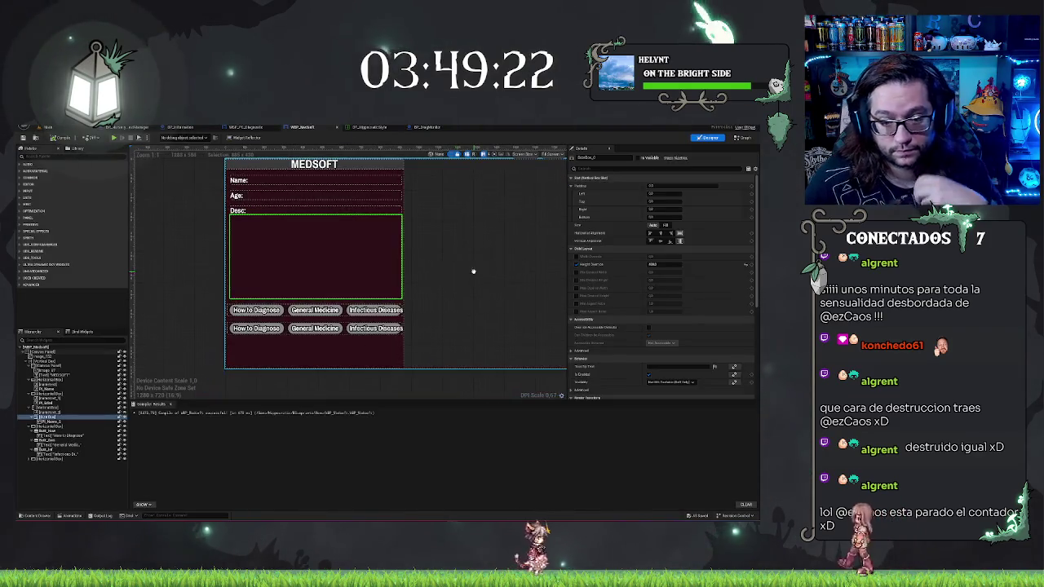
Step: Relabel the second-row How to Diagnose button text to Bacterial Pharyngitis
left_click(267, 328)
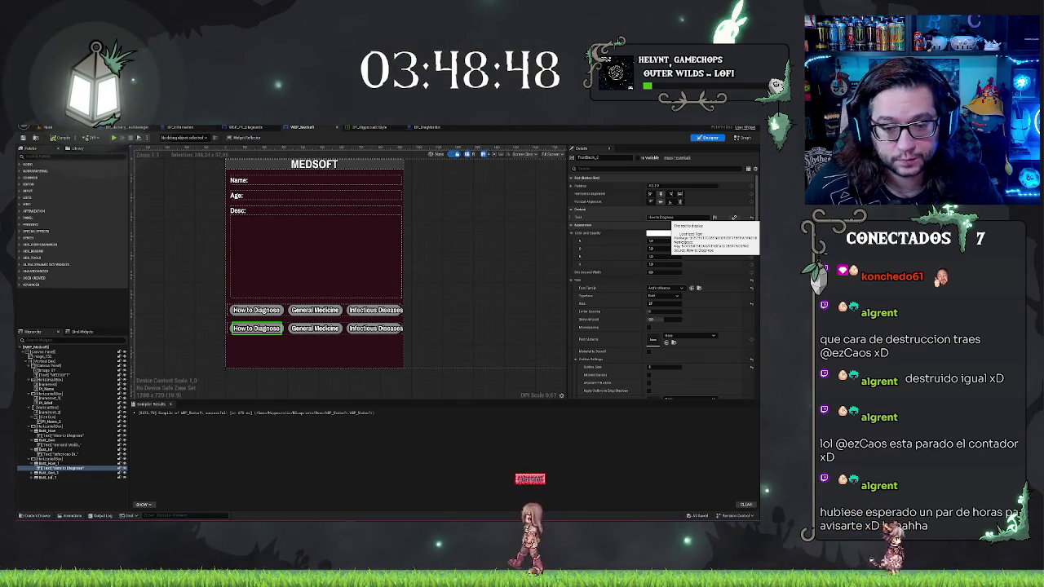
left_click(670, 217)
type("Bacterial Pharyngitis")
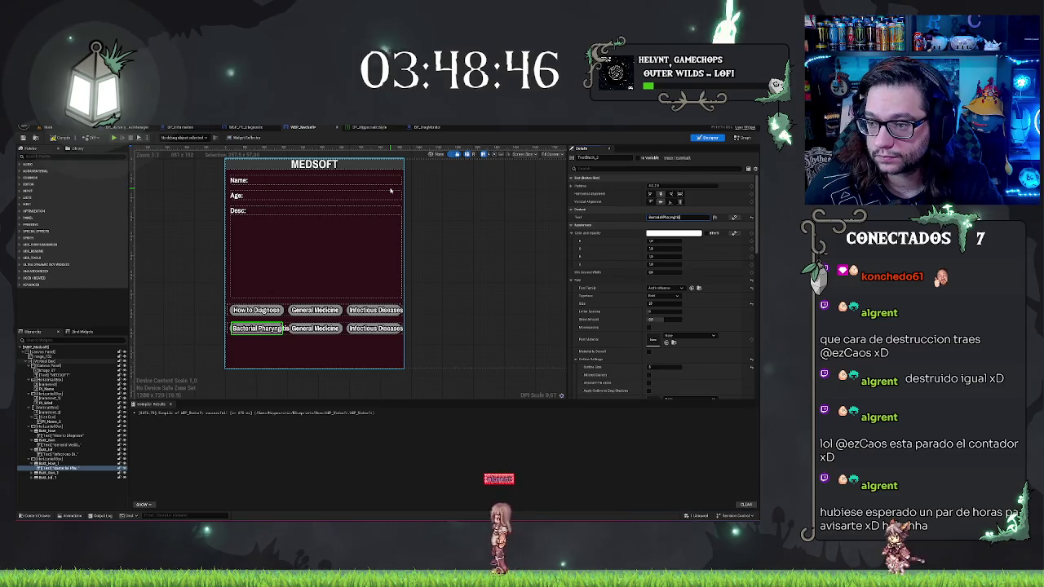
key("Return")
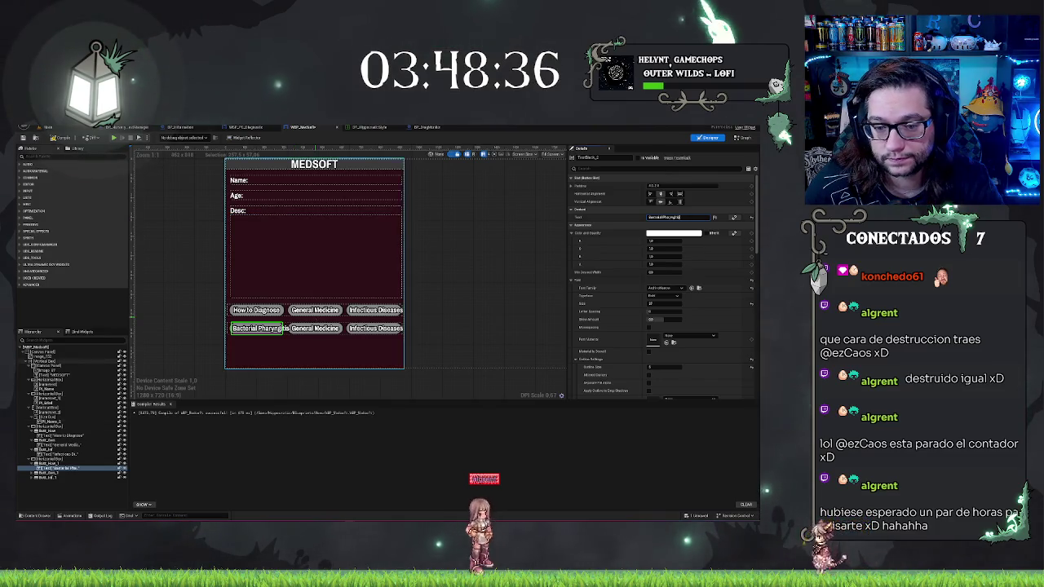
Step: Relabel the other second-row buttons Skin Infection and Bacterial Gastroenteritis, shortened to Bacterial Gastro
left_click(312, 329)
type("Skin Infection")
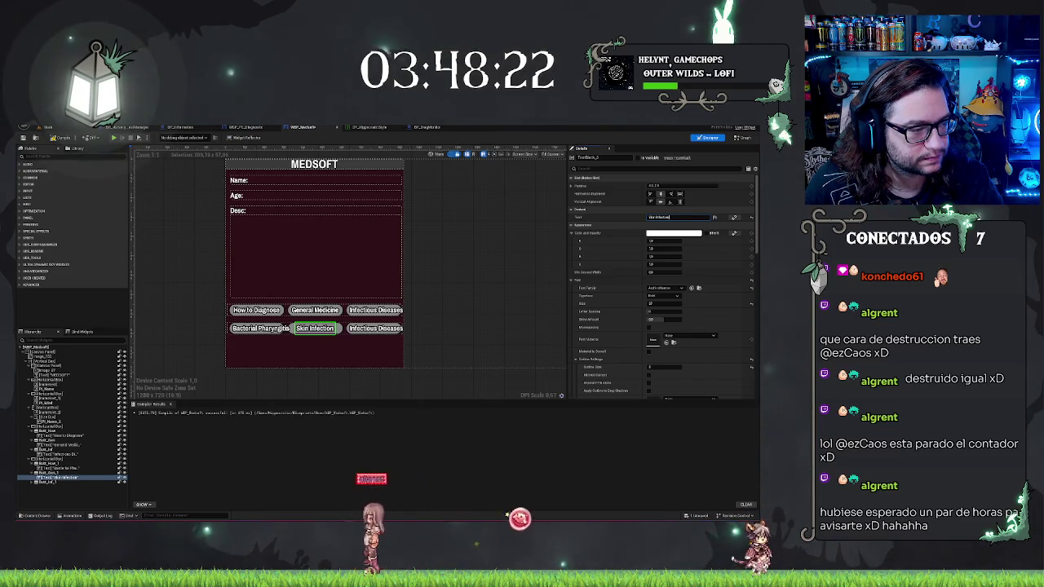
left_click(375, 328)
type("Bacterial Gastroenteritis")
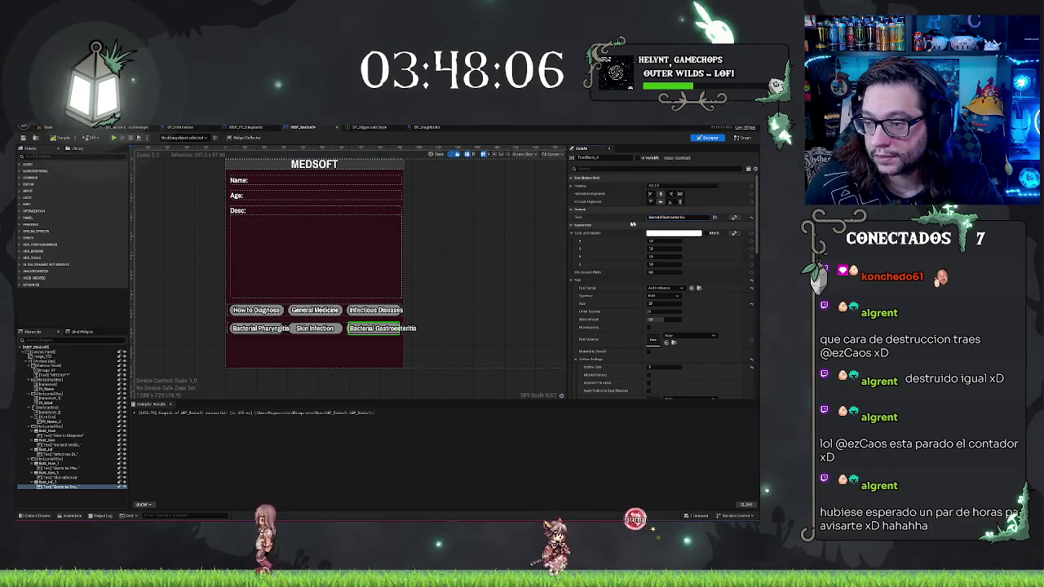
double_click(675, 217)
key("BackSpace")
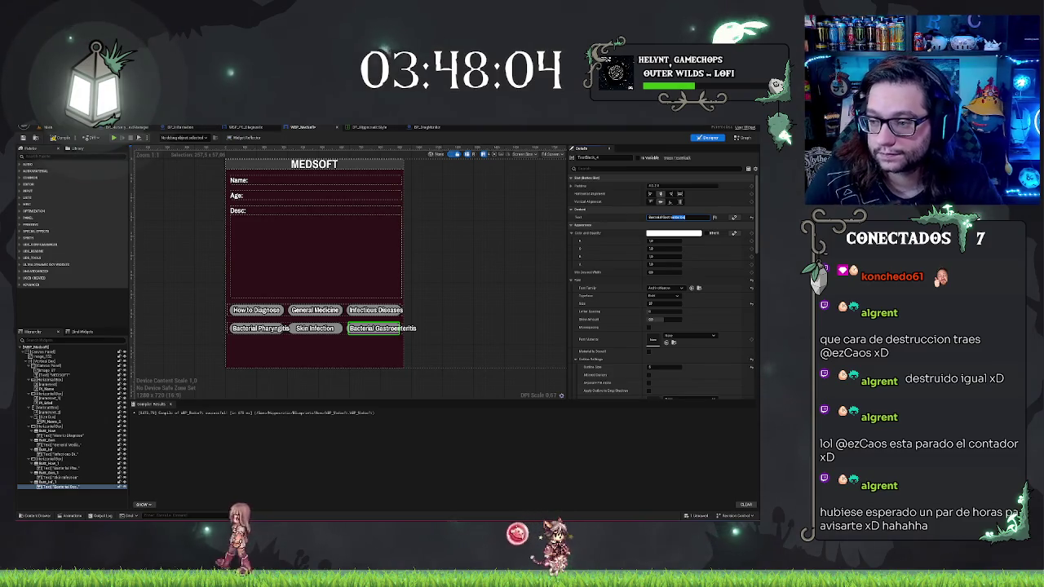
type("...")
key("Return")
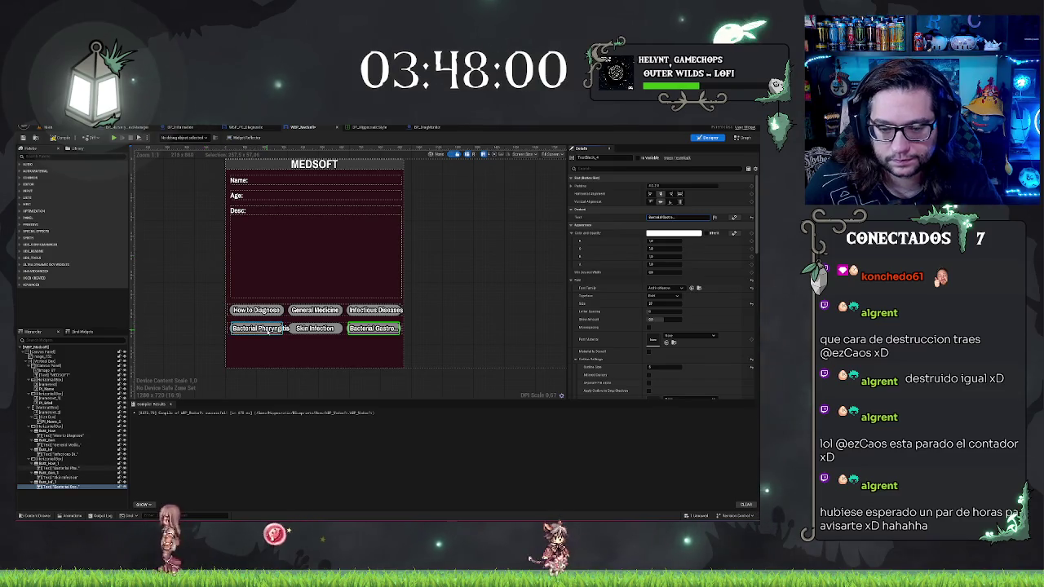
Step: Touch up the Bacterial Pharyngitis label text so it fits the button
left_click(269, 331)
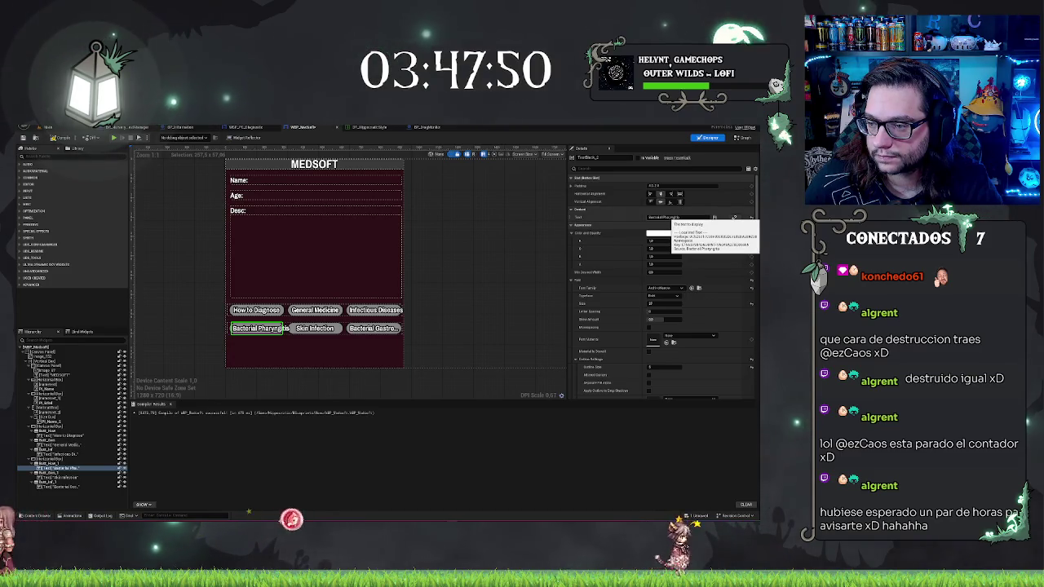
left_click(709, 218)
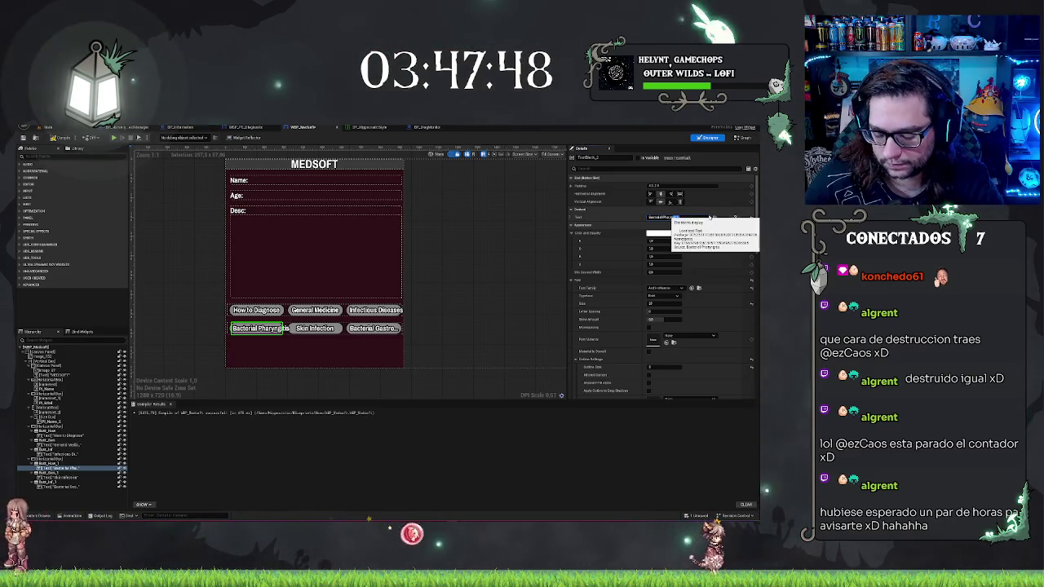
type("...")
left_click(520, 378)
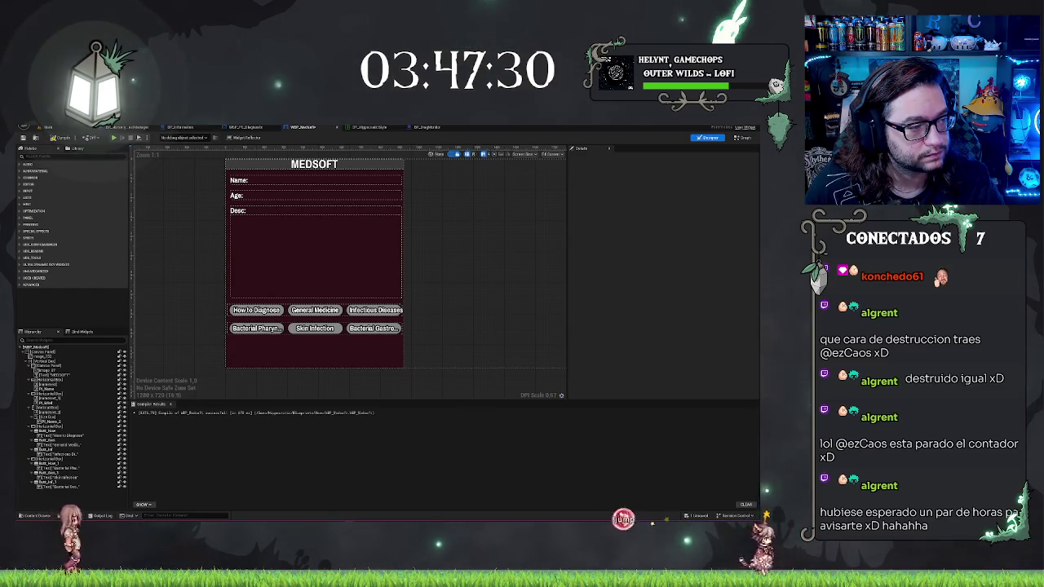
Step: Change the first-row labels How to Diagnose, General Medicine, Infectious Diseases to Stress Gastritis, Acute Allergy, Sunstroke
left_click(256, 310)
type("Stress Gastritis")
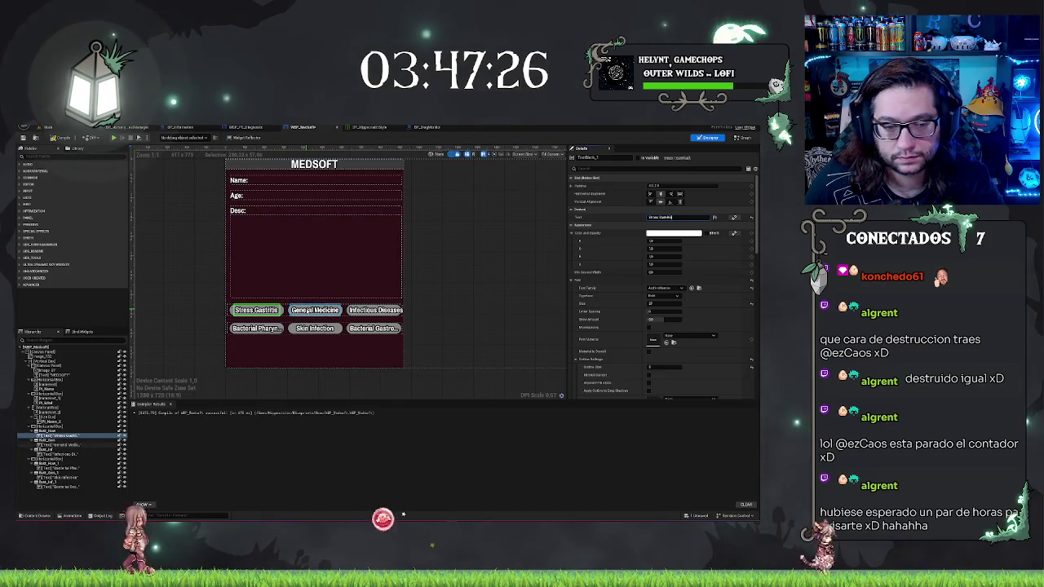
left_click(314, 310)
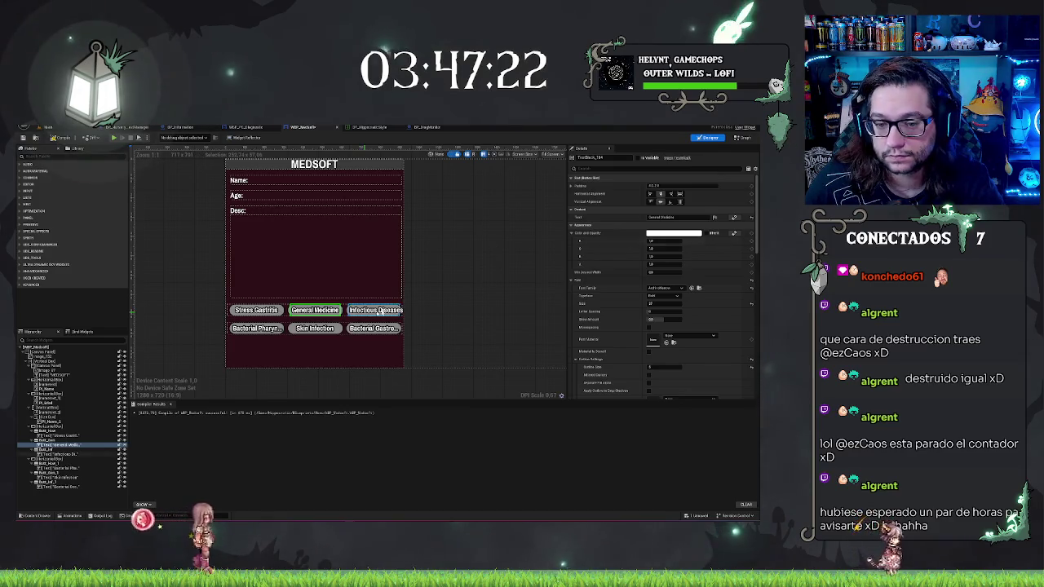
key("F2")
type("Acute Allergy")
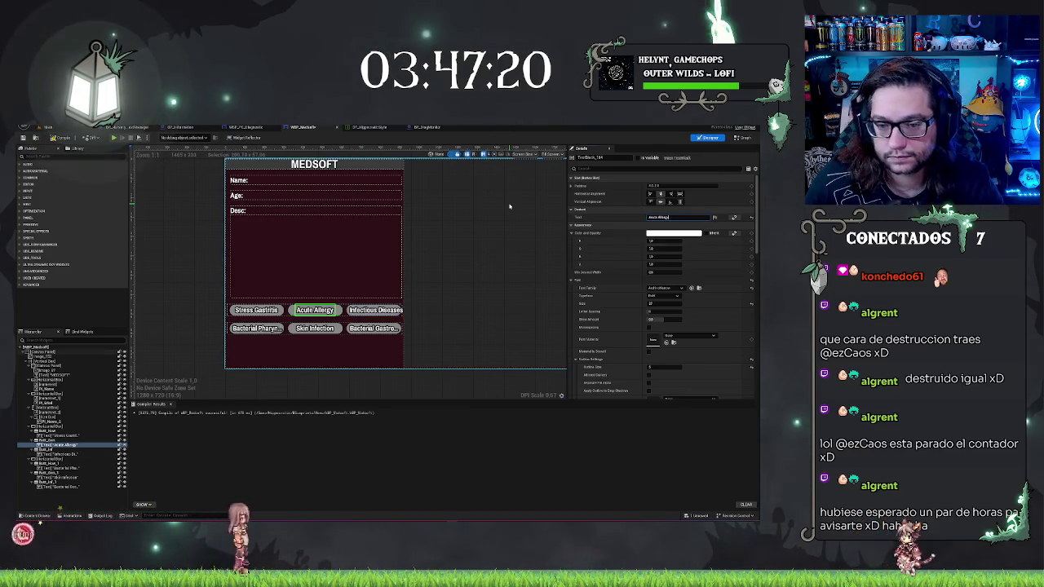
key("Return")
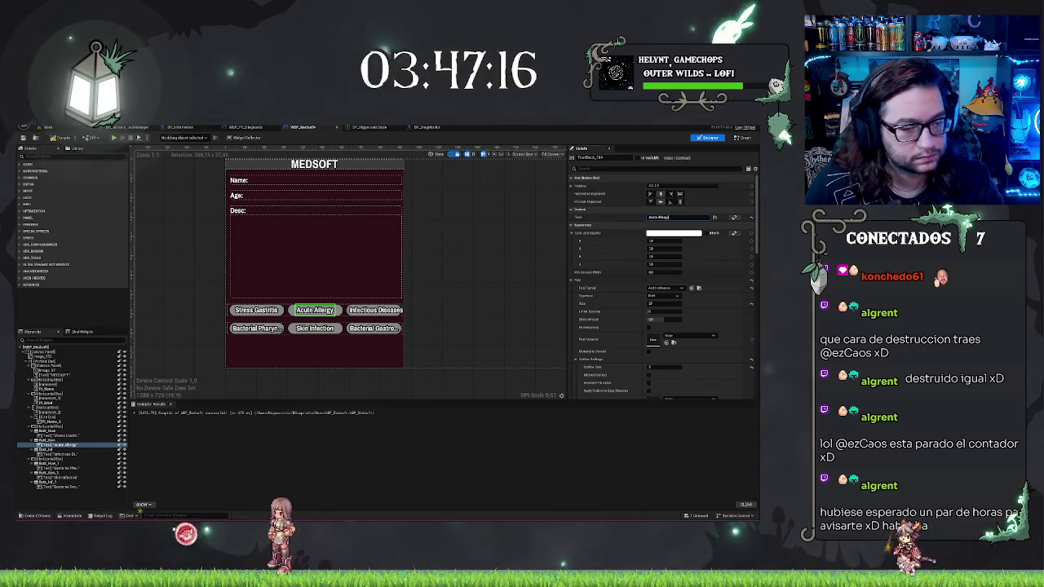
left_click(74, 453)
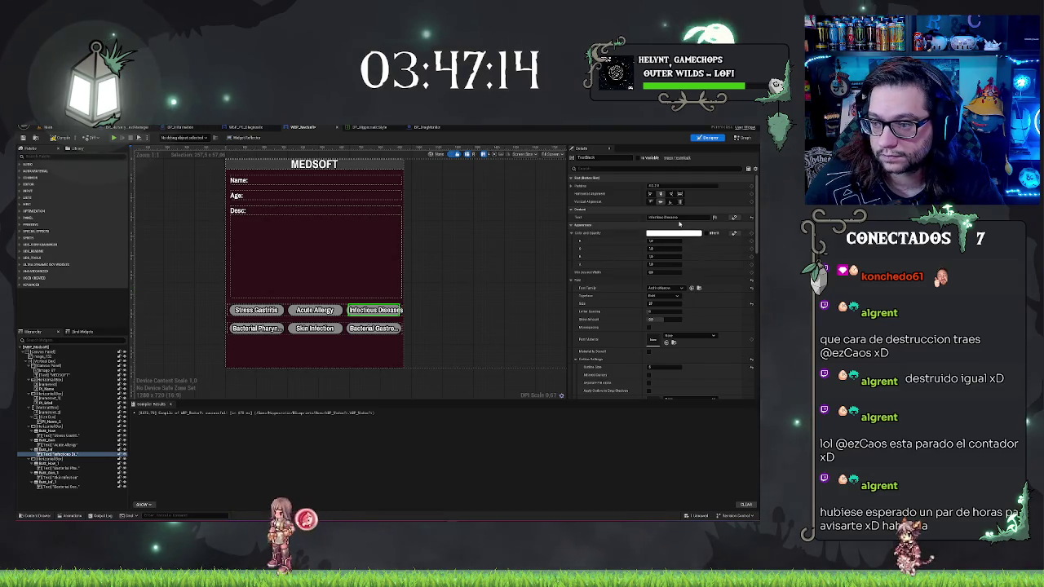
left_click(676, 218)
type("Sunstroke")
key("Return")
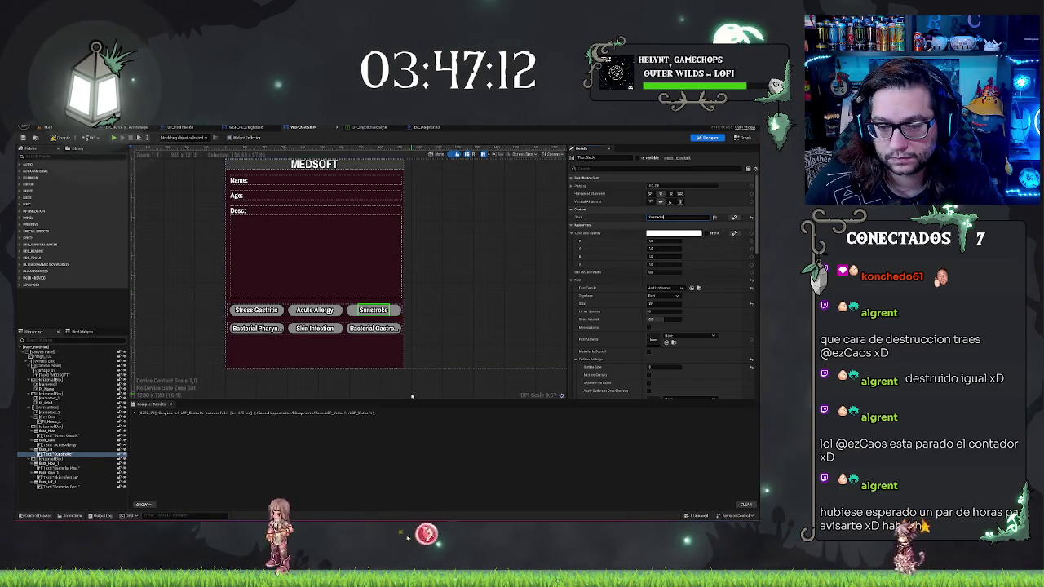
left_click(411, 396)
scroll(205, 305, "down", 2)
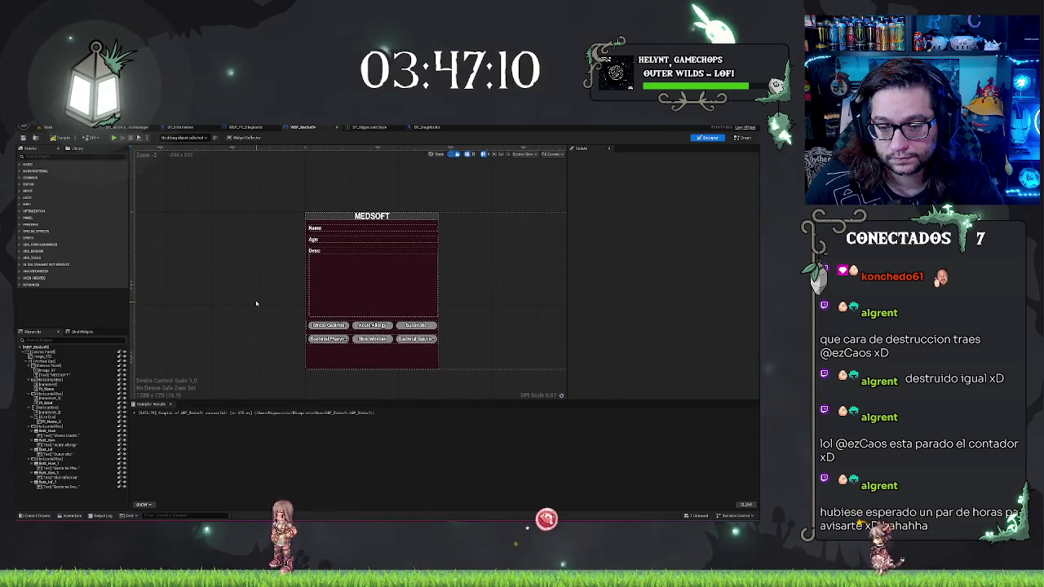
left_click(167, 403)
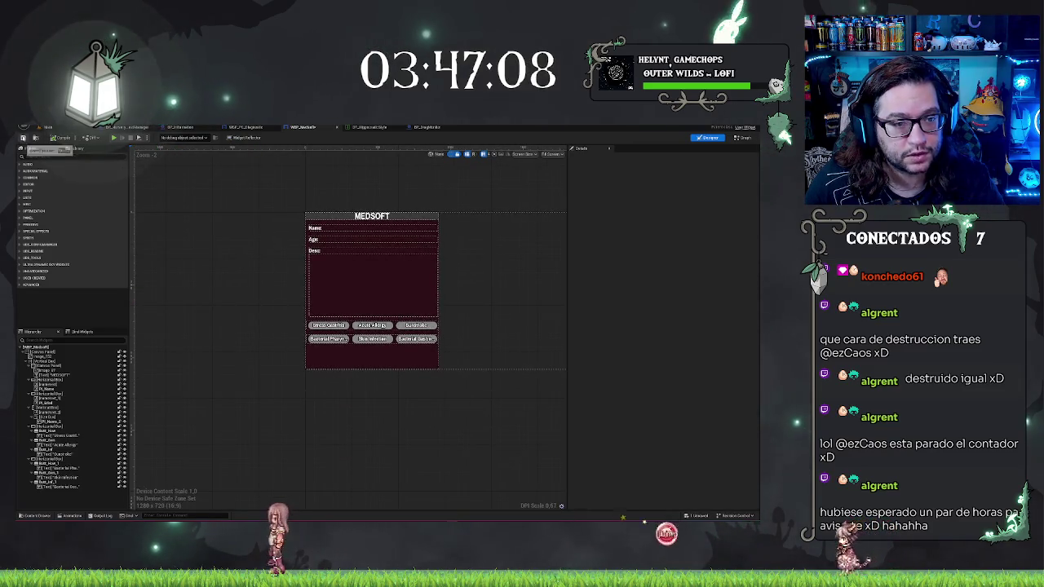
scroll(353, 438, "up", 2)
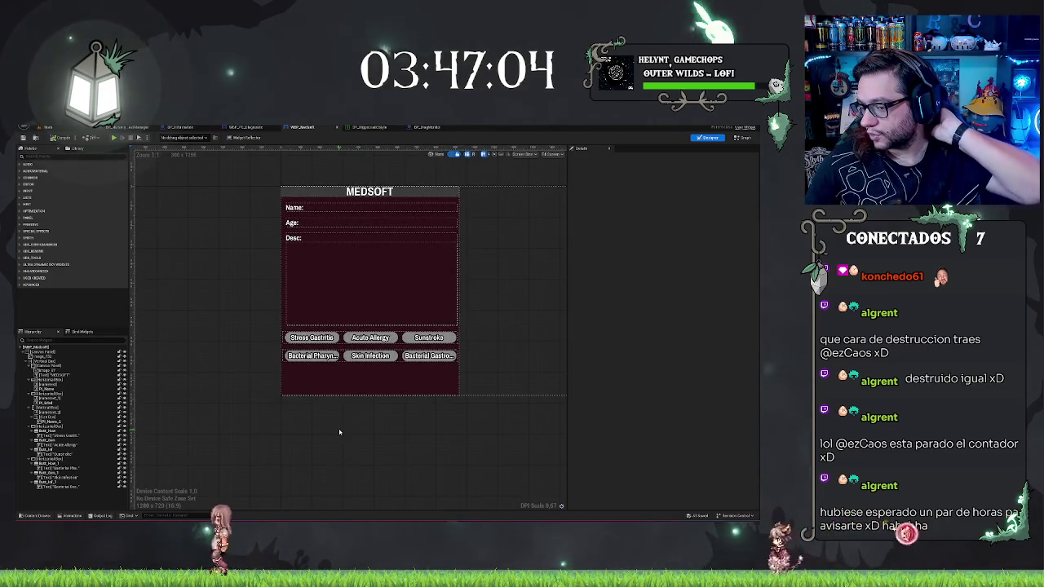
left_click(390, 360)
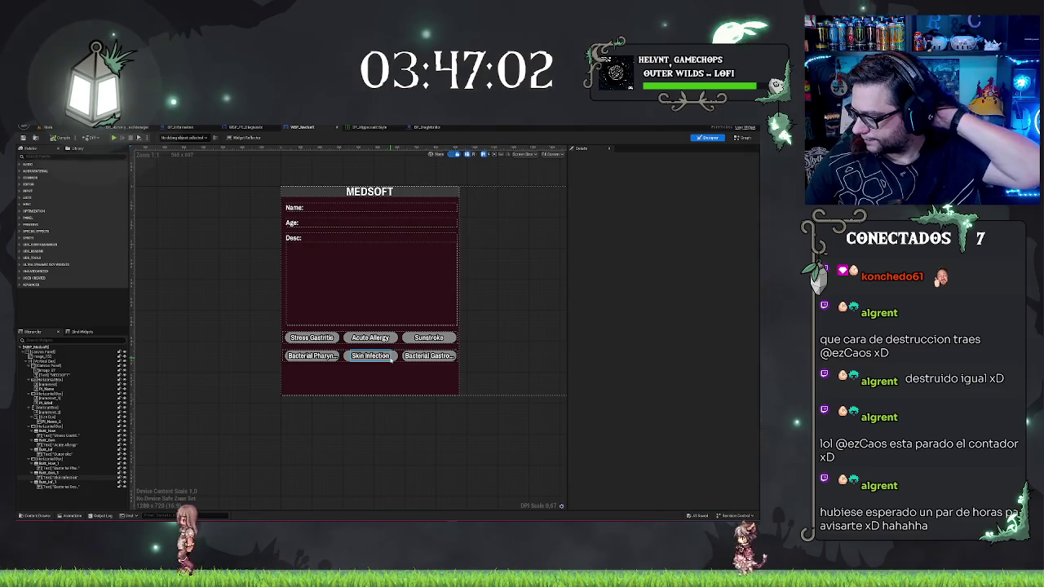
left_click(387, 367)
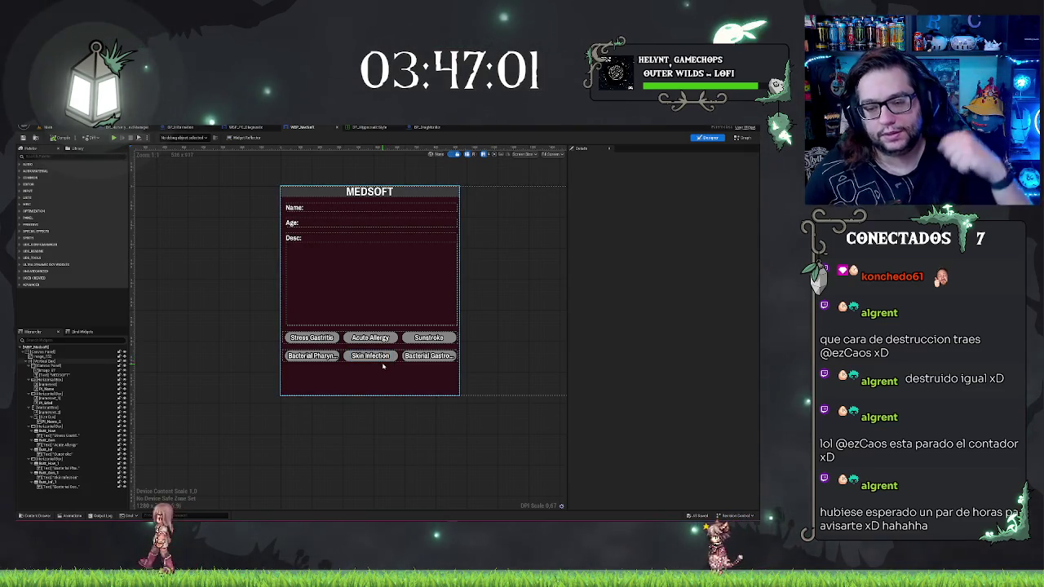
left_click(384, 410)
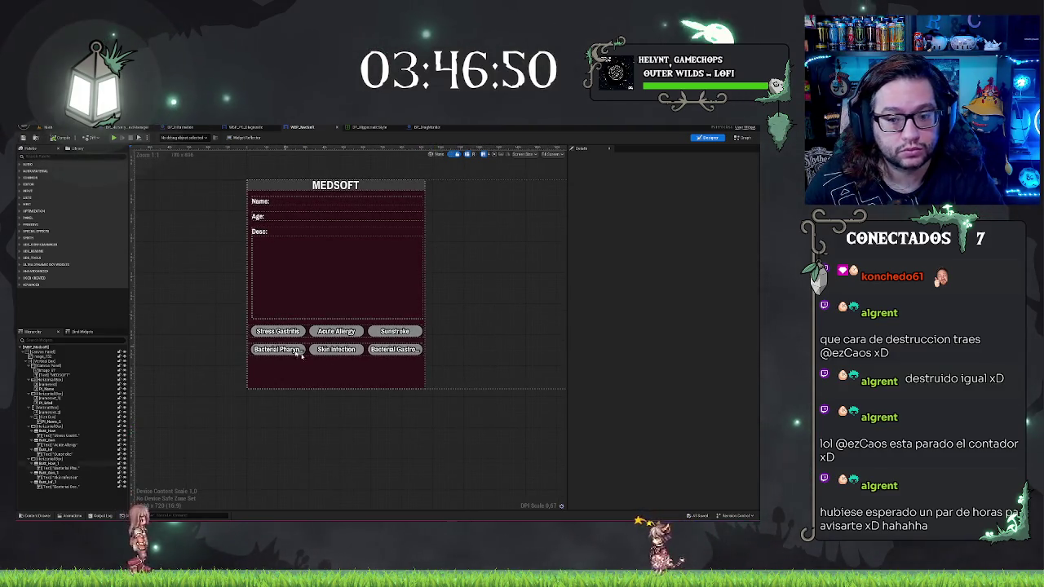
left_click(65, 486)
left_click(69, 451)
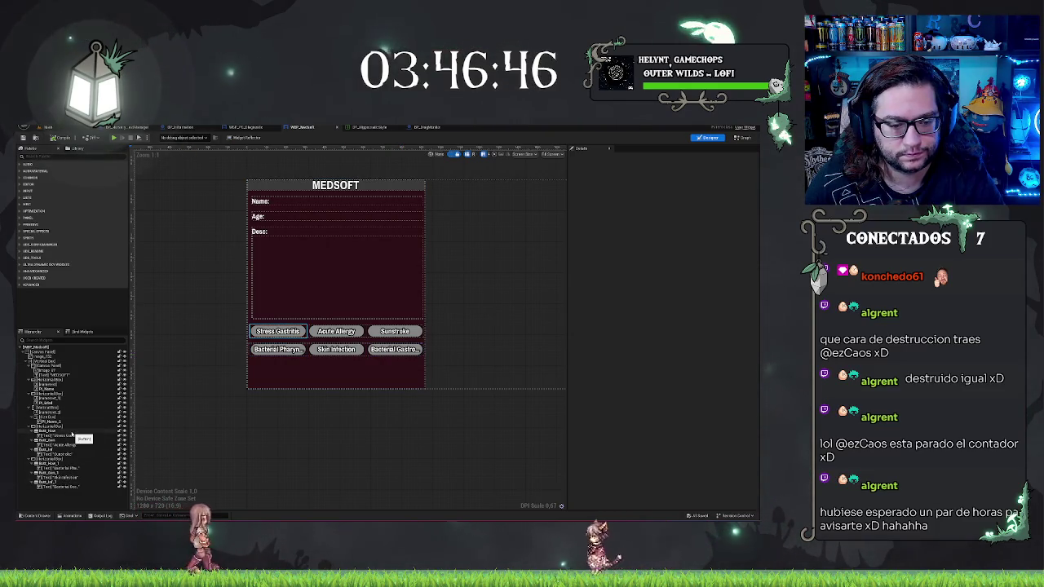
Step: Duplicate the second Horizontal Box of diagnosis buttons with Ctrl+D
left_click(59, 427)
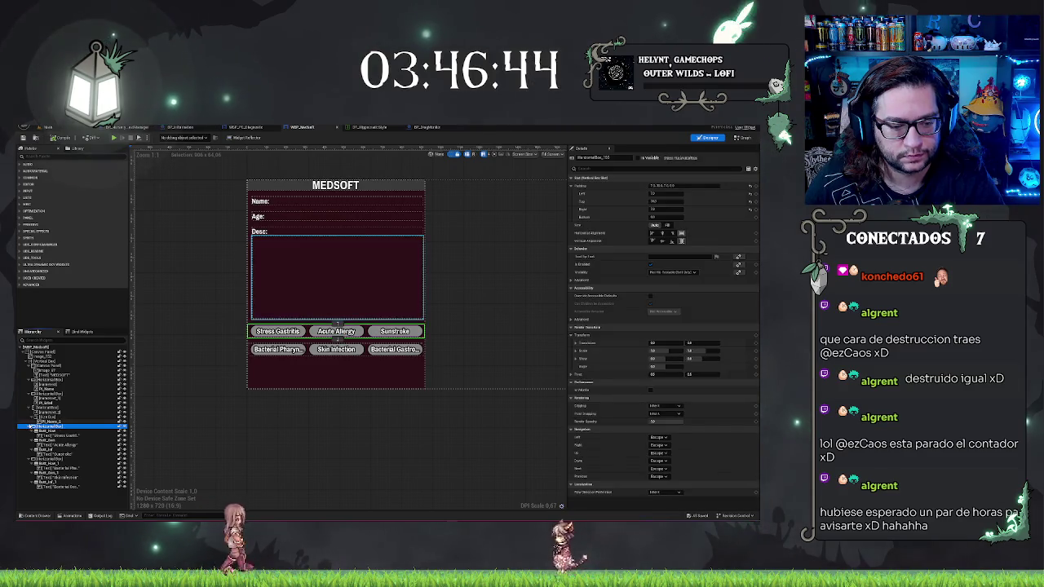
left_click(29, 426)
left_click(59, 430)
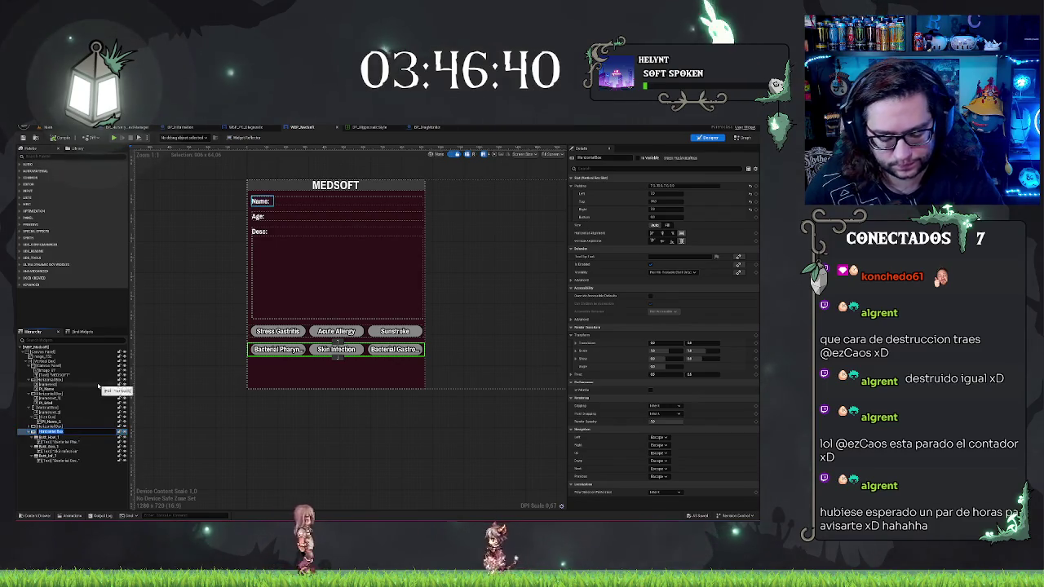
left_click(49, 432)
key("ctrl+d")
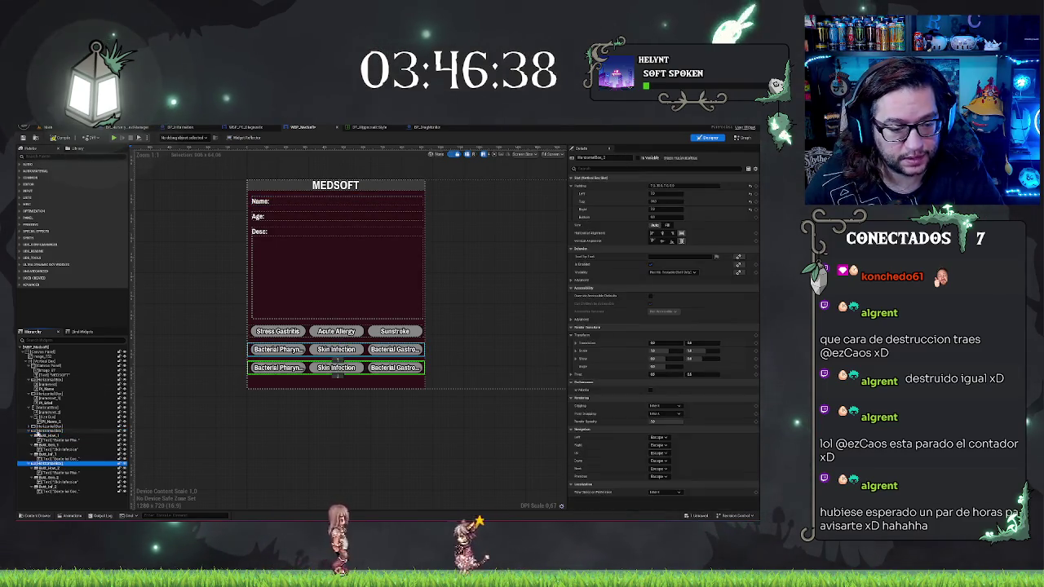
Step: Delete two of the copied row's three buttons, leaving one full-width Bacterial Gastro button
left_click(29, 432)
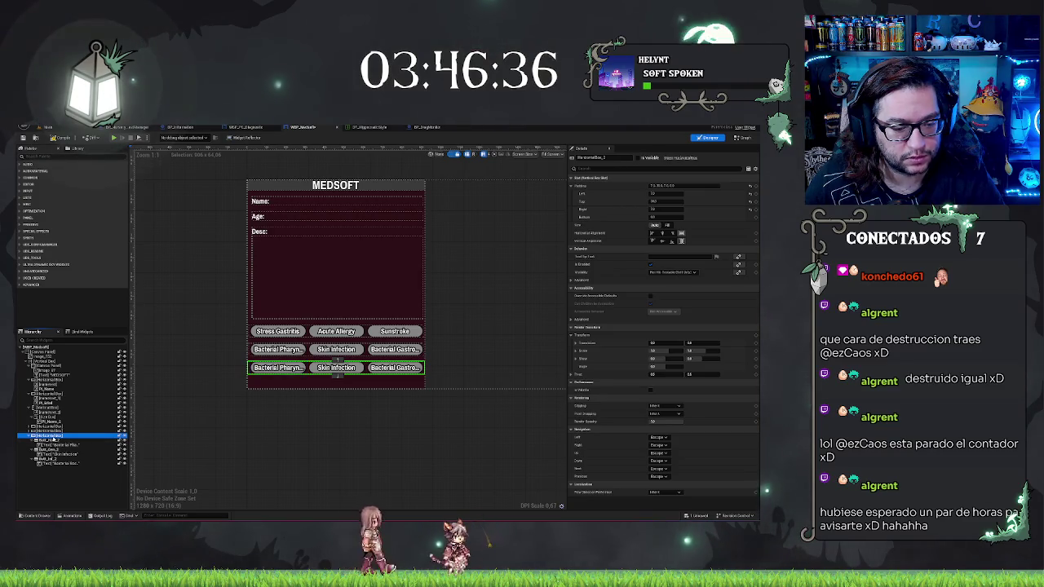
left_click(53, 440)
left_click(51, 449, "shift")
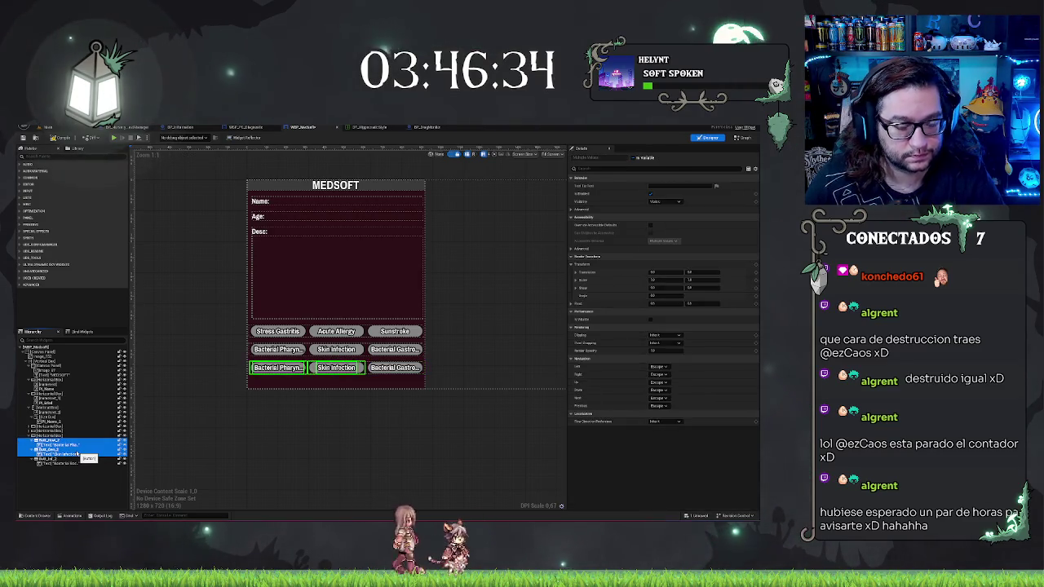
key("Delete")
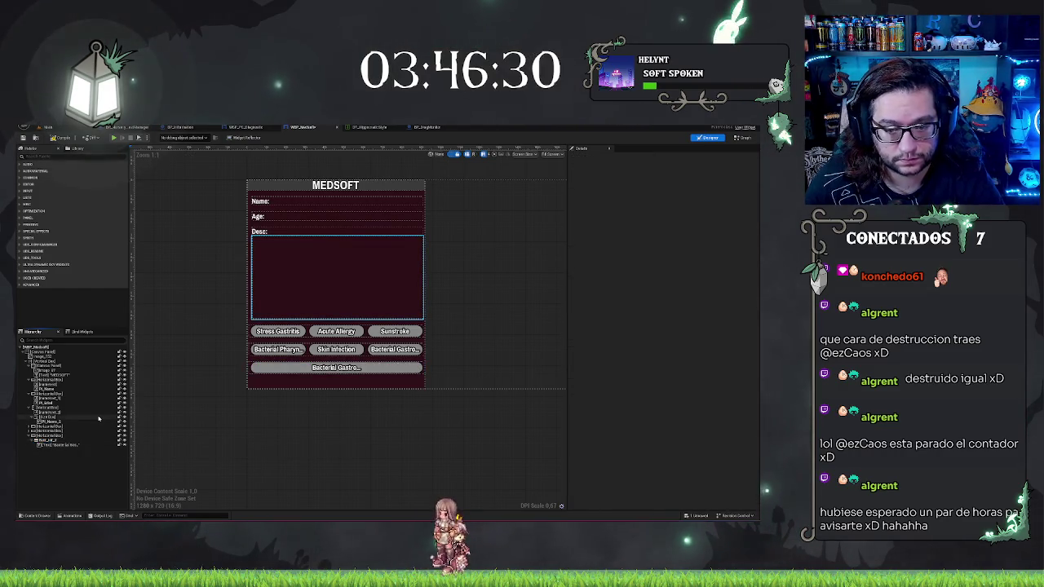
left_click(45, 440)
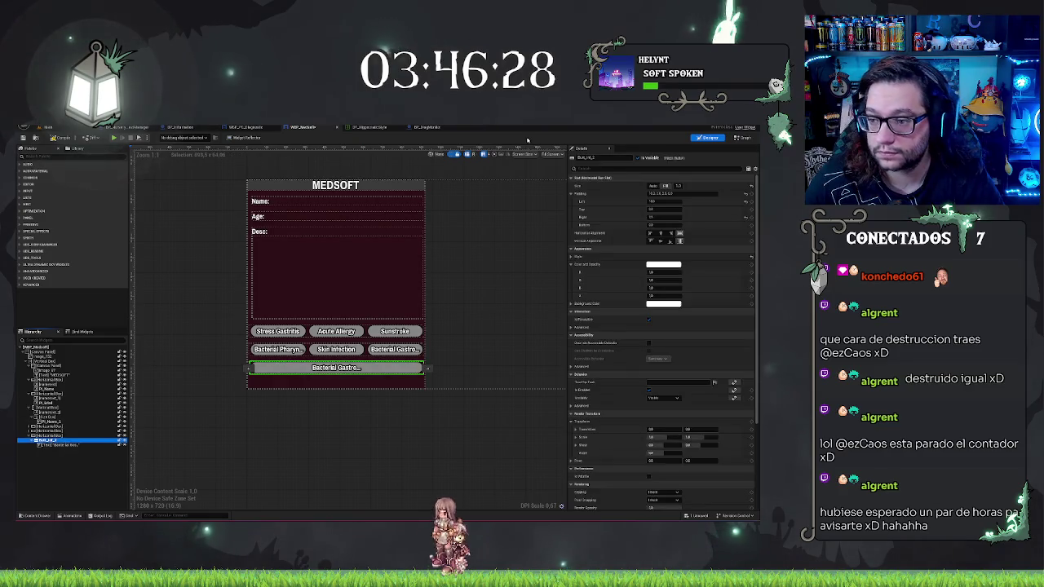
Step: Change the bottom button's label from Bacterial Gastro to 'Next Patient', keeping it horizontally centred
left_click(73, 446)
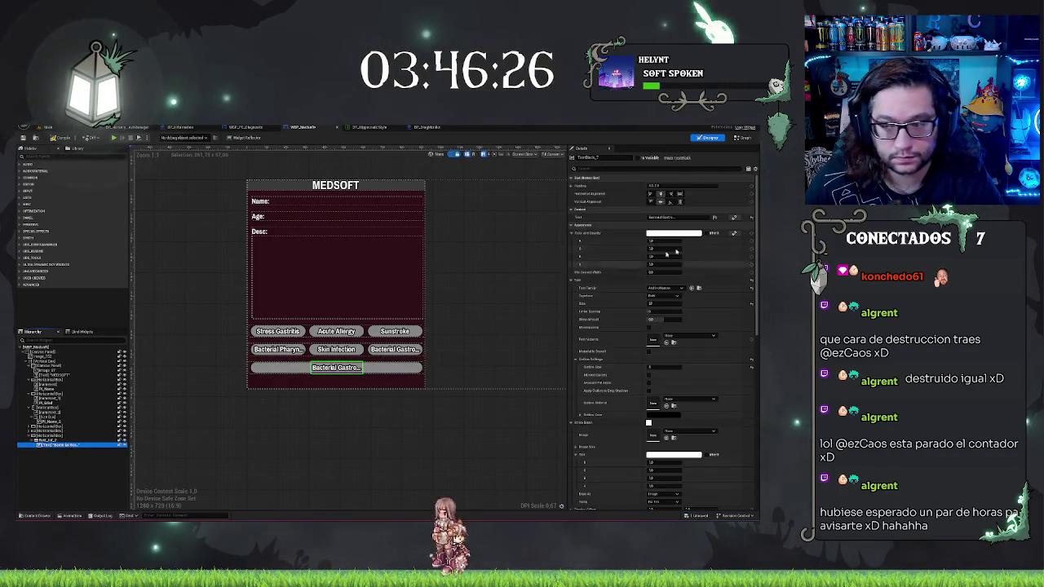
left_click(661, 217)
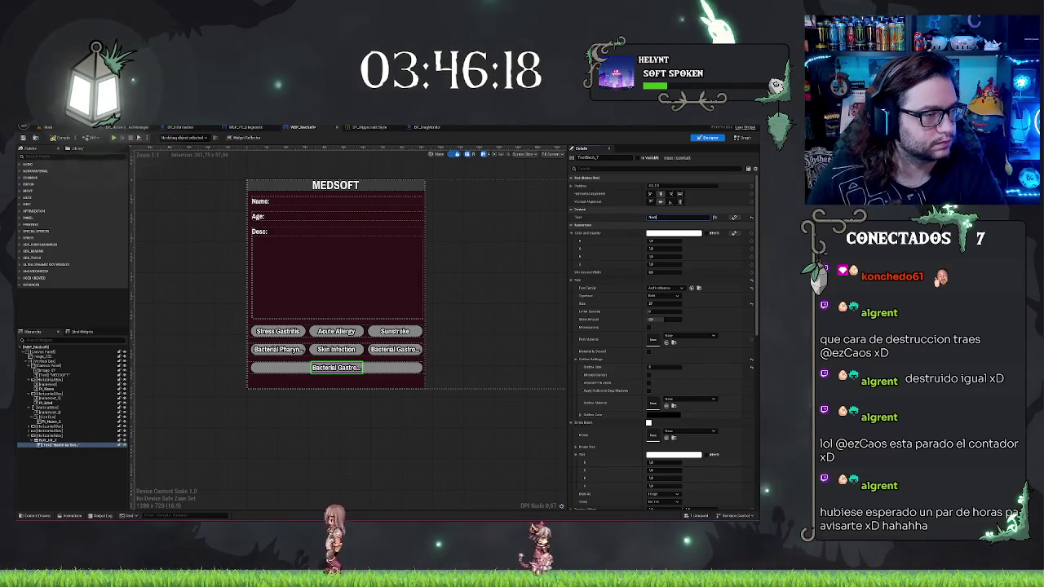
key("Return")
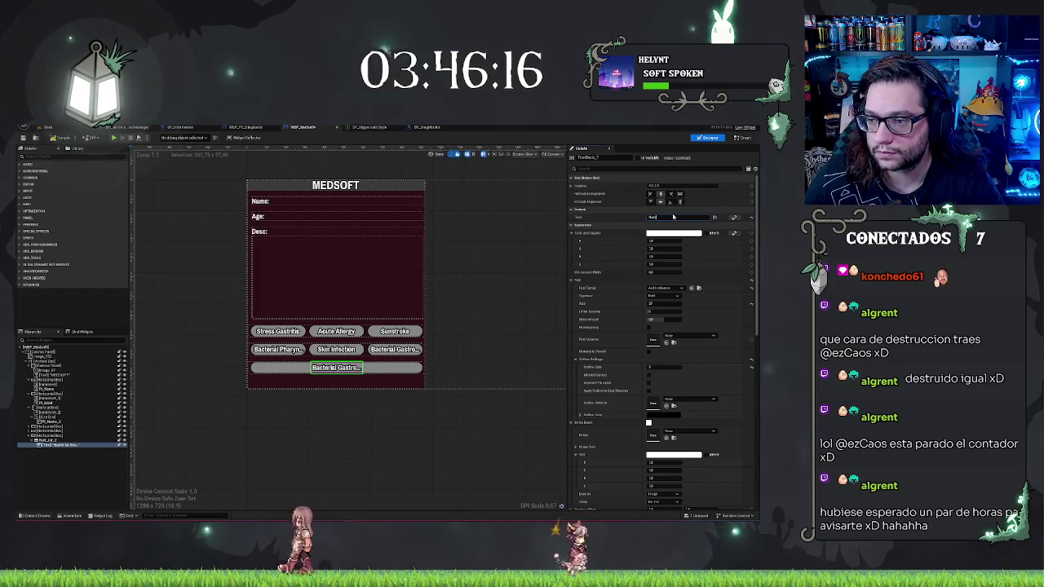
type("Patient")
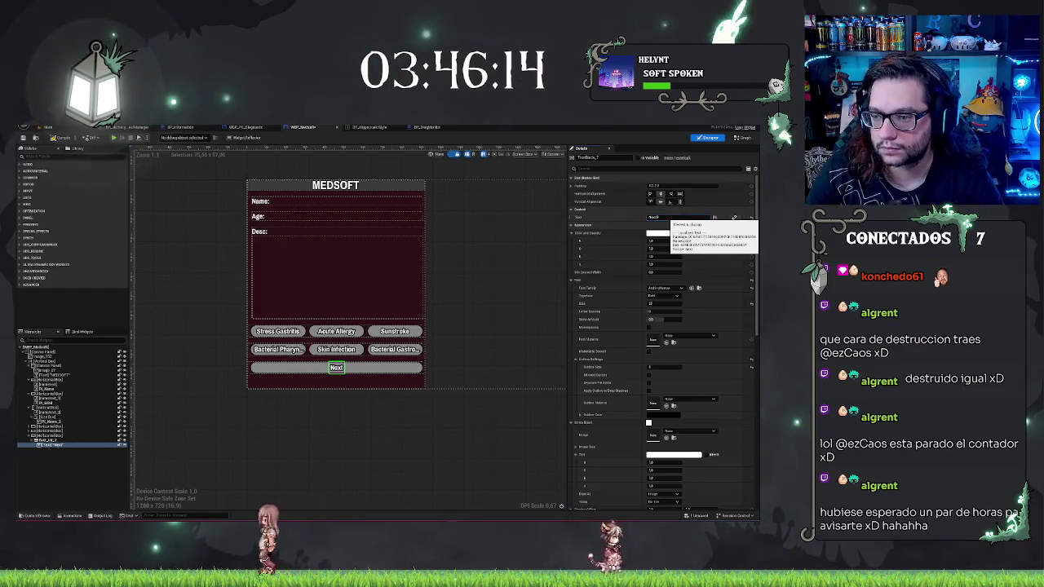
key("Return")
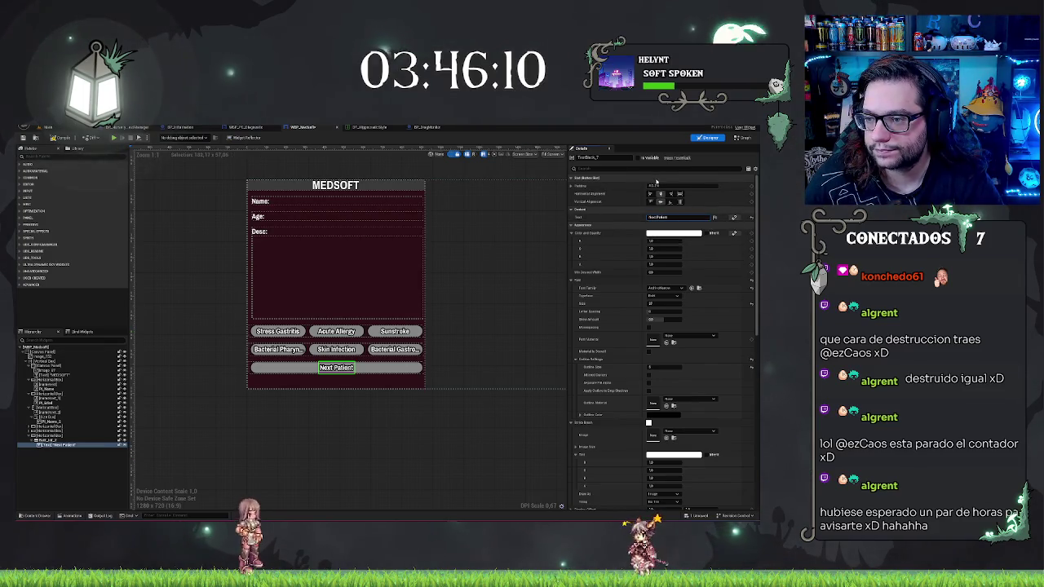
left_click(671, 194)
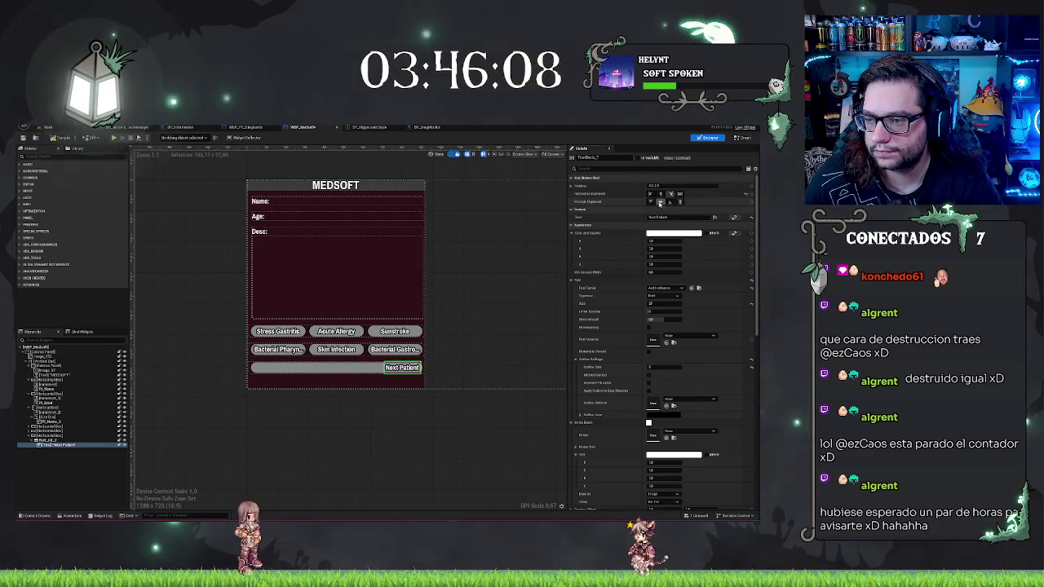
left_click(660, 194)
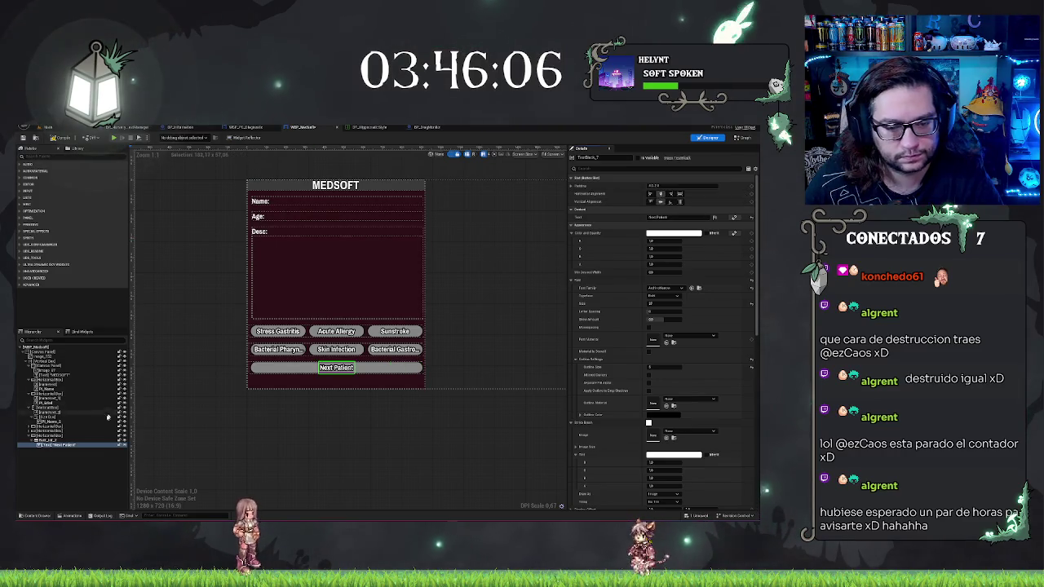
left_click(93, 440)
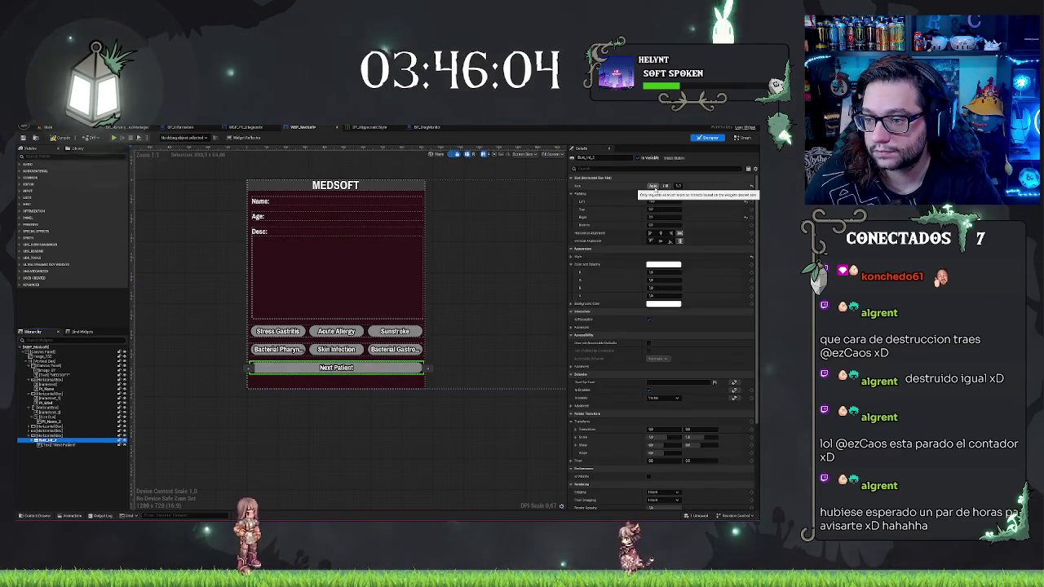
Step: Try sizing the button to content and a light green tint, cancelling back to white
left_click(653, 185)
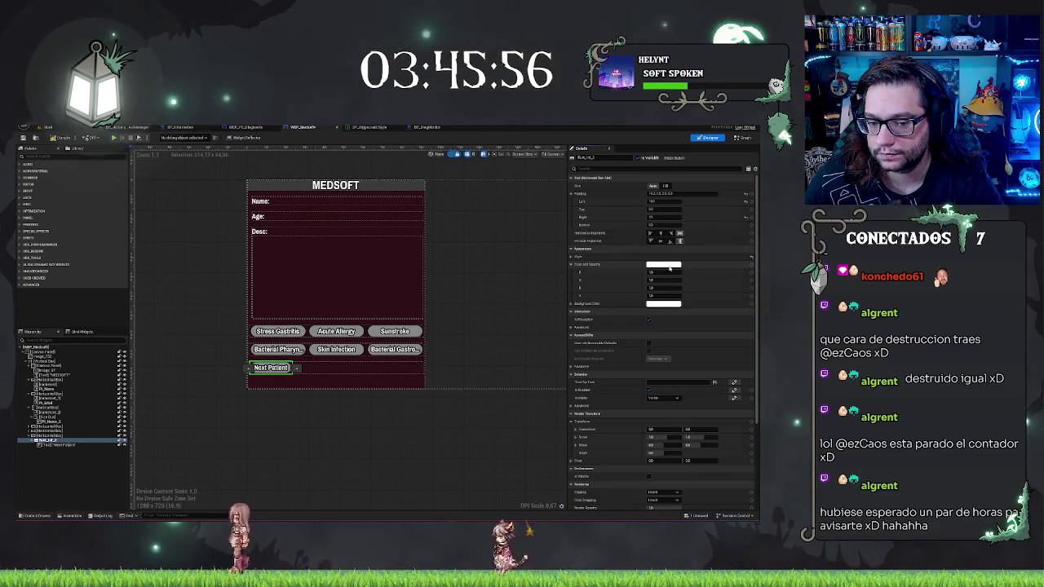
left_click(669, 267)
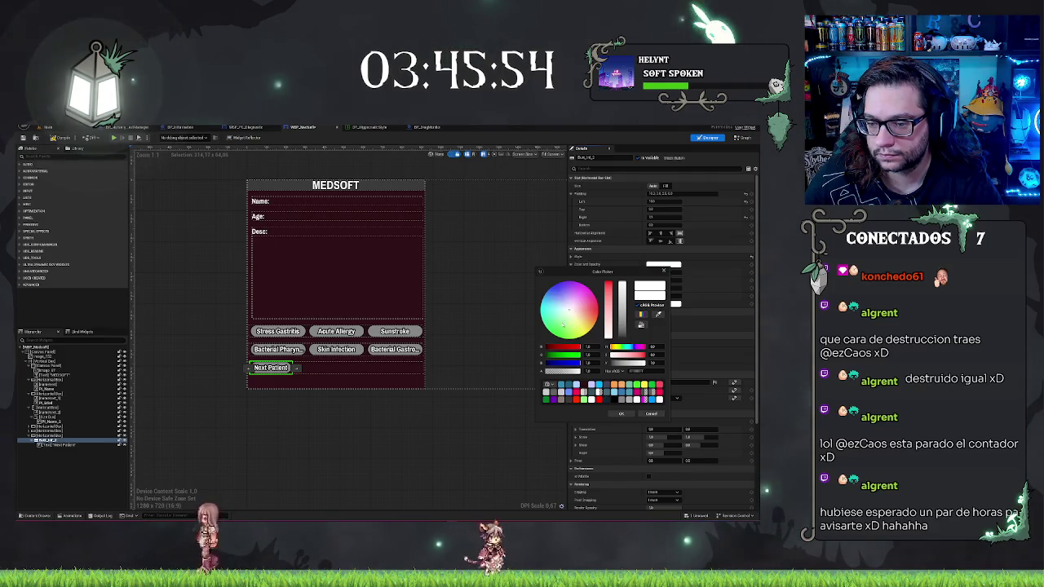
left_click_drag(563, 324, 568, 320)
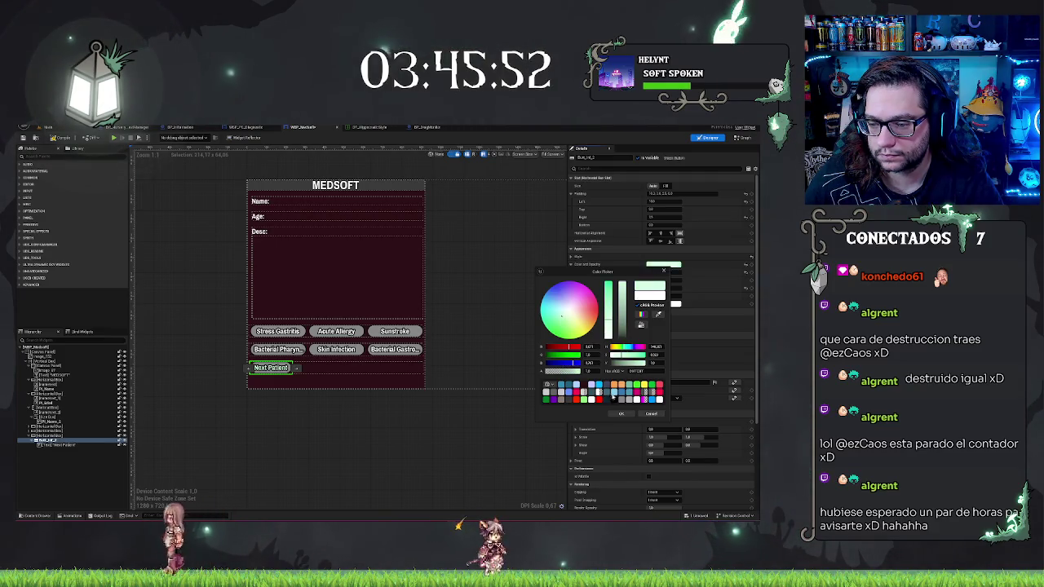
left_click(651, 414)
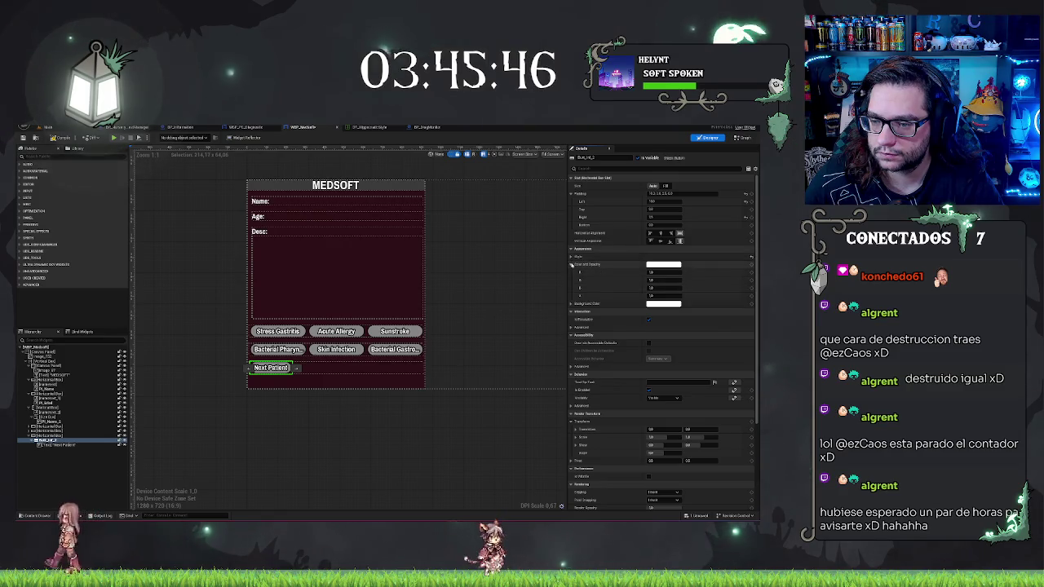
left_click(623, 263)
scroll(624, 257, "down", 2)
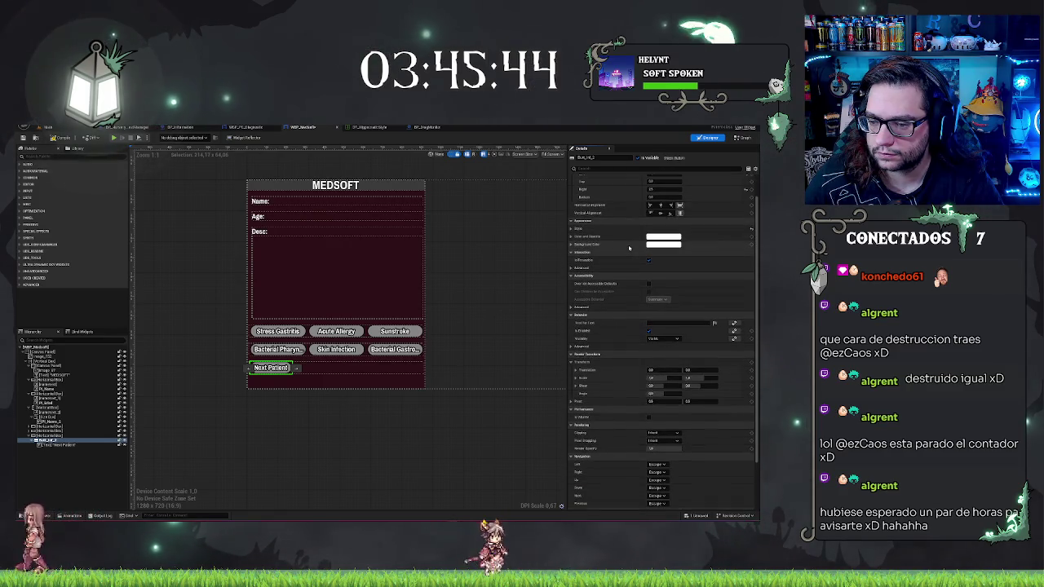
scroll(631, 250, "up", 2)
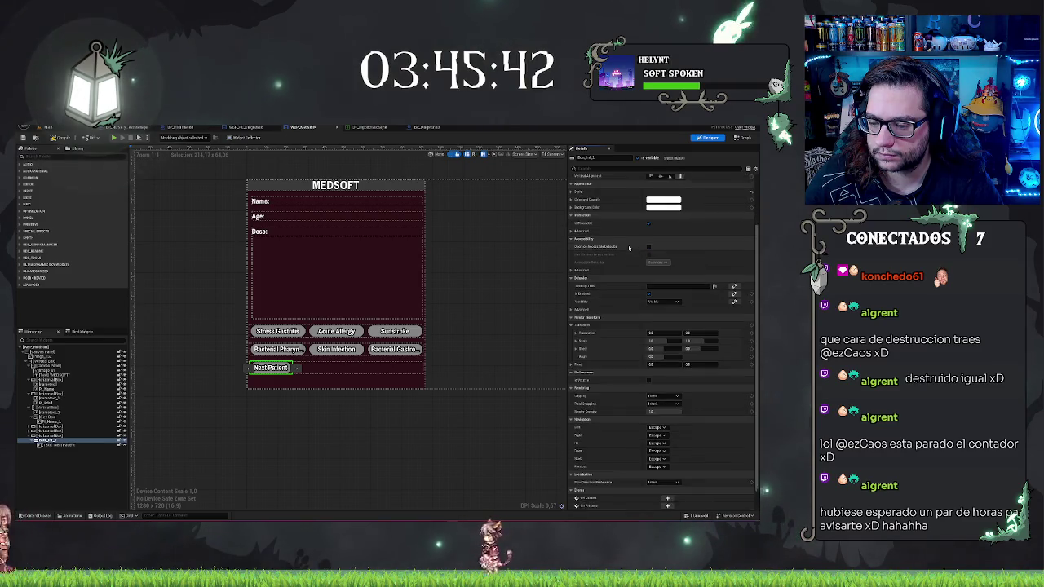
Step: Make the Next Patient button fill its slot's height and align right in the bottom row
left_click(60, 436)
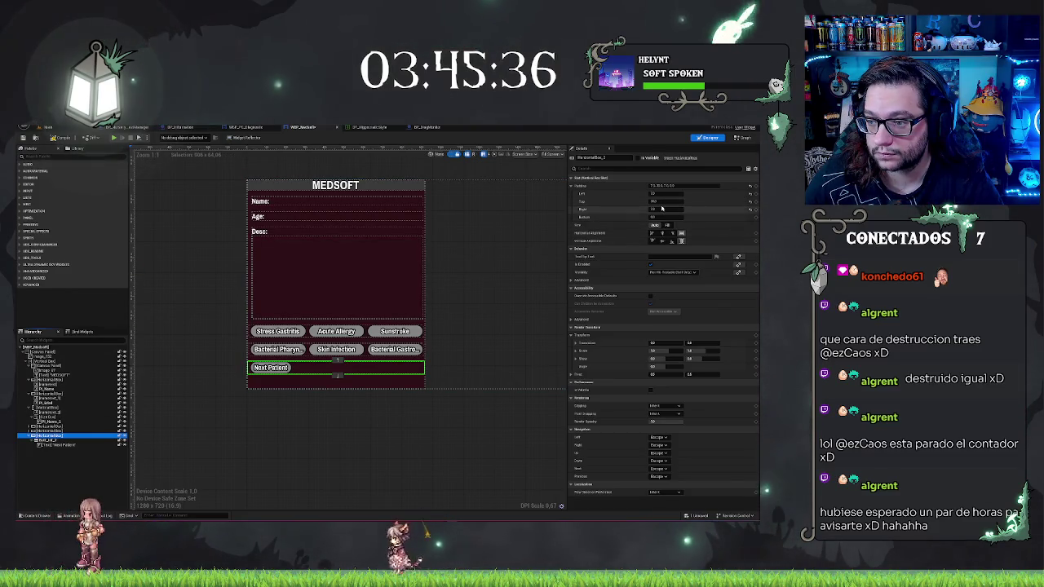
left_click(56, 441)
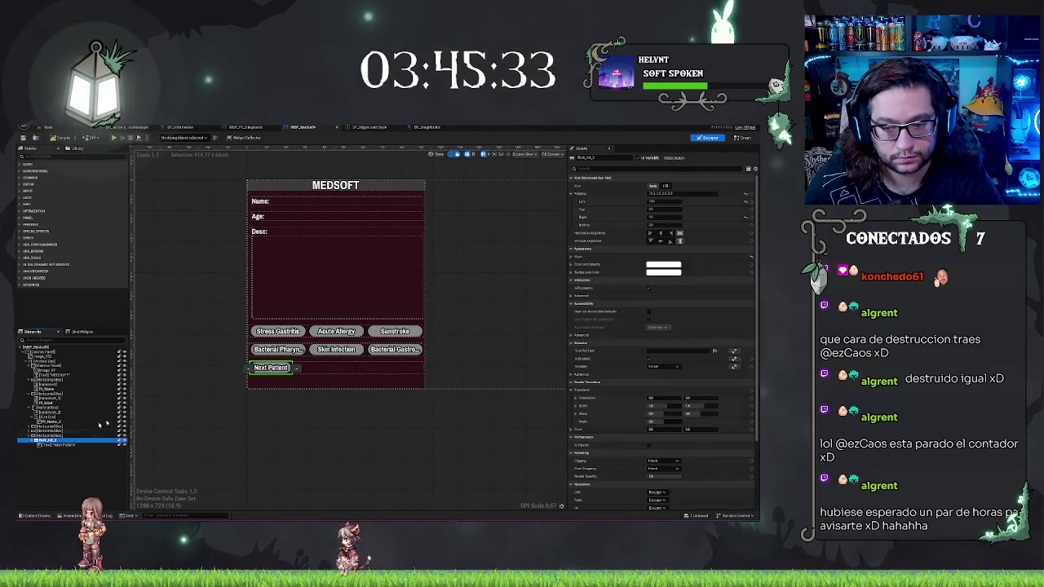
left_click(665, 186)
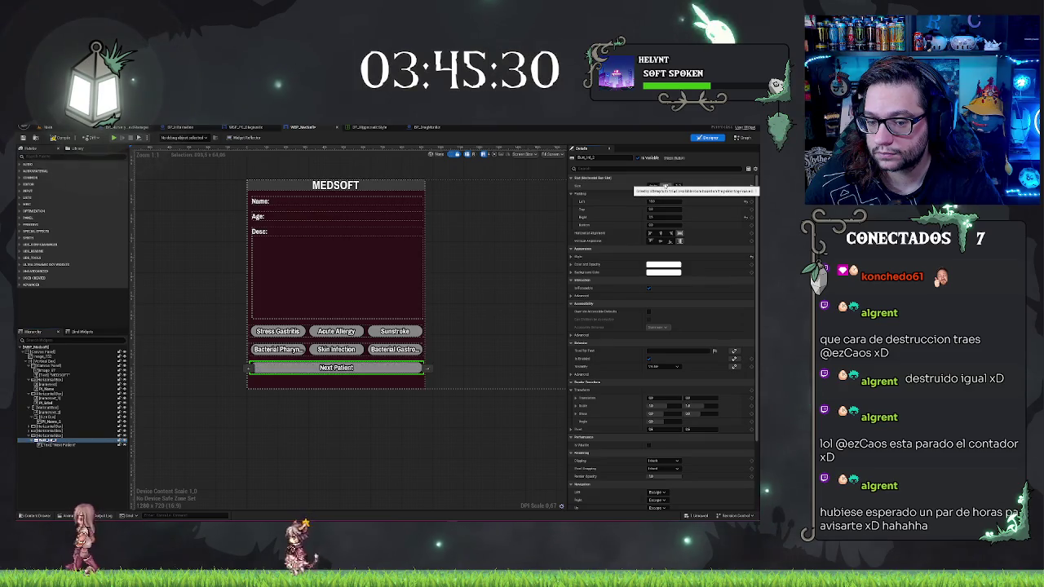
left_click(481, 241)
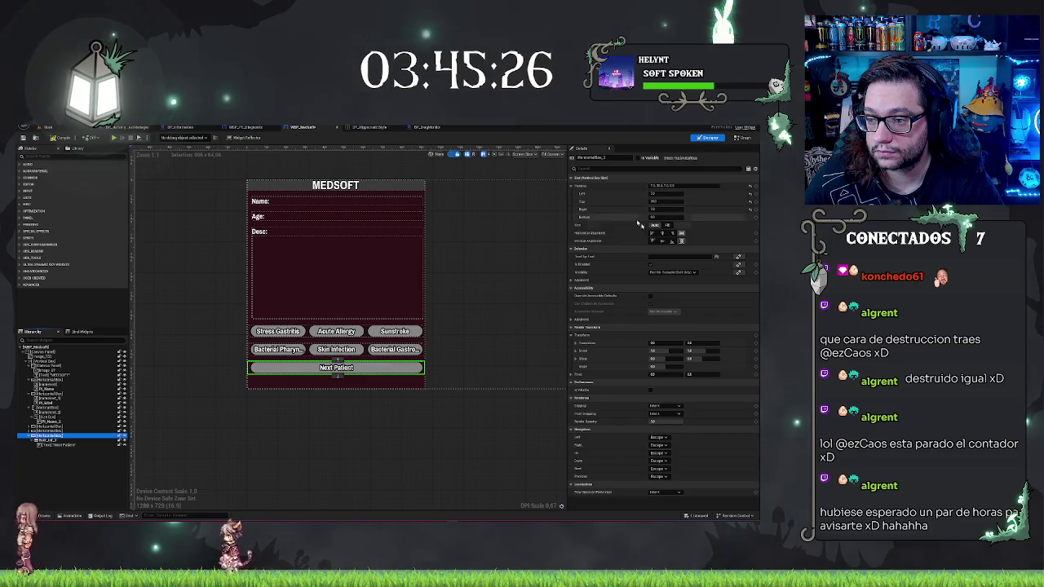
left_click(667, 225)
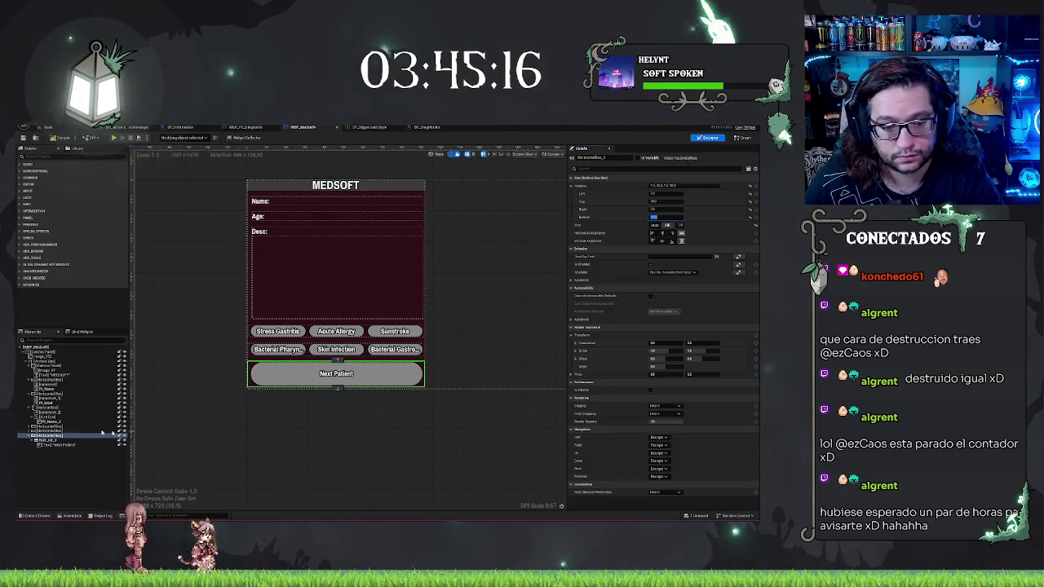
left_click(673, 234)
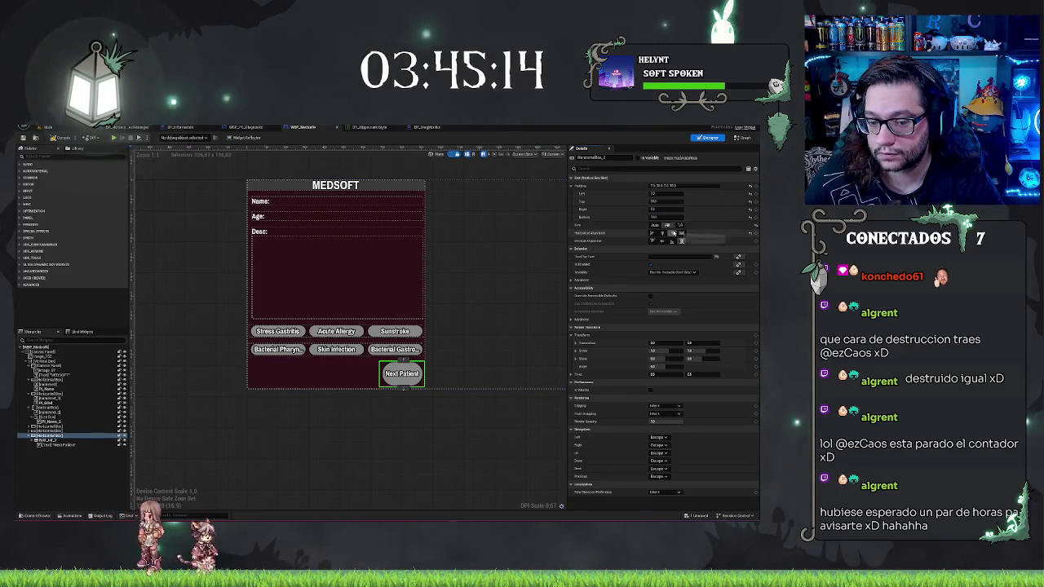
left_click(49, 466)
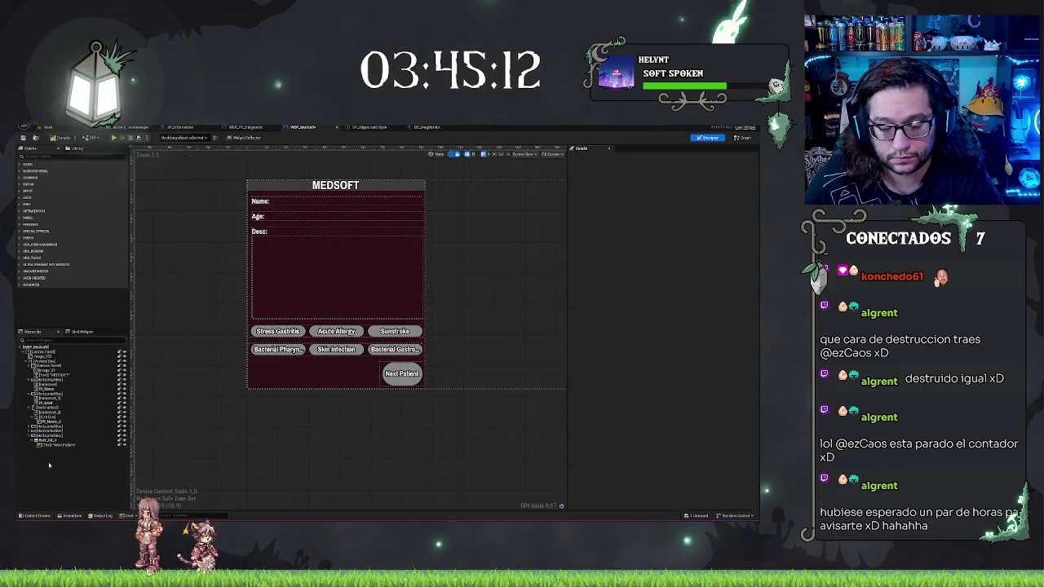
left_click(400, 380)
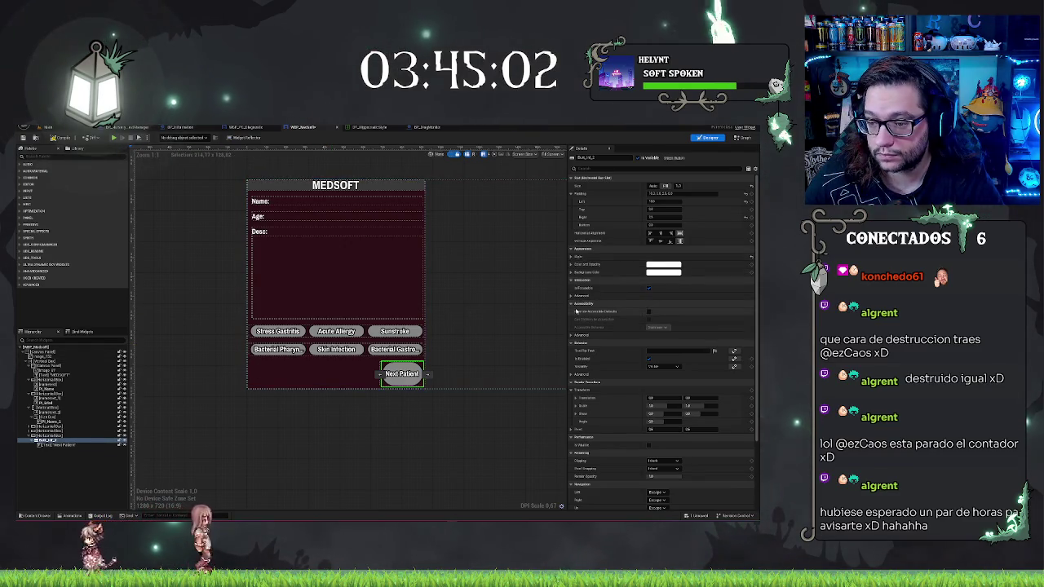
Step: Set the Normal style to Draw As Box with square corners and a green tint
left_click(571, 257)
left_click(576, 264)
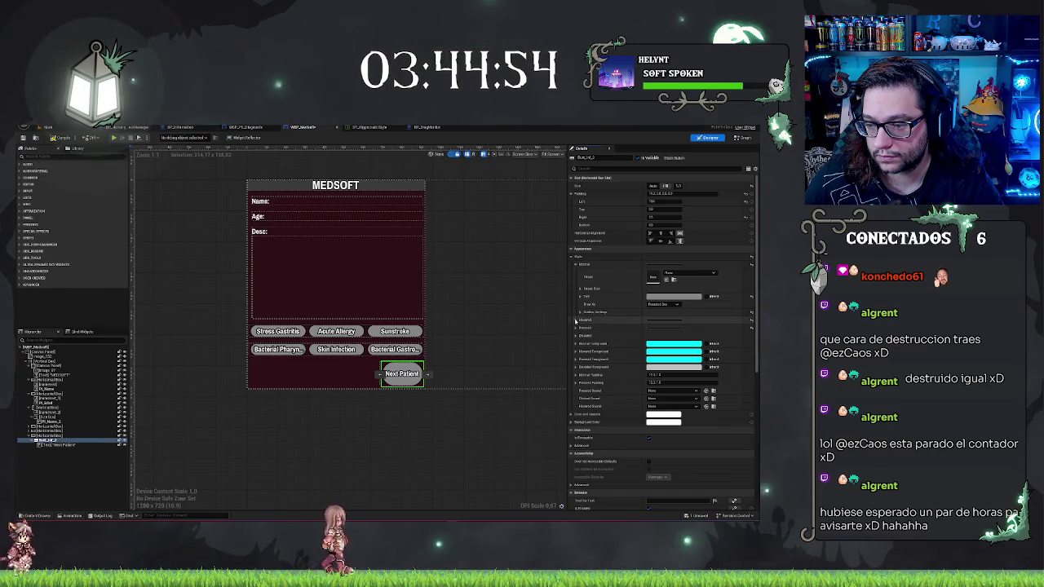
left_click(664, 304)
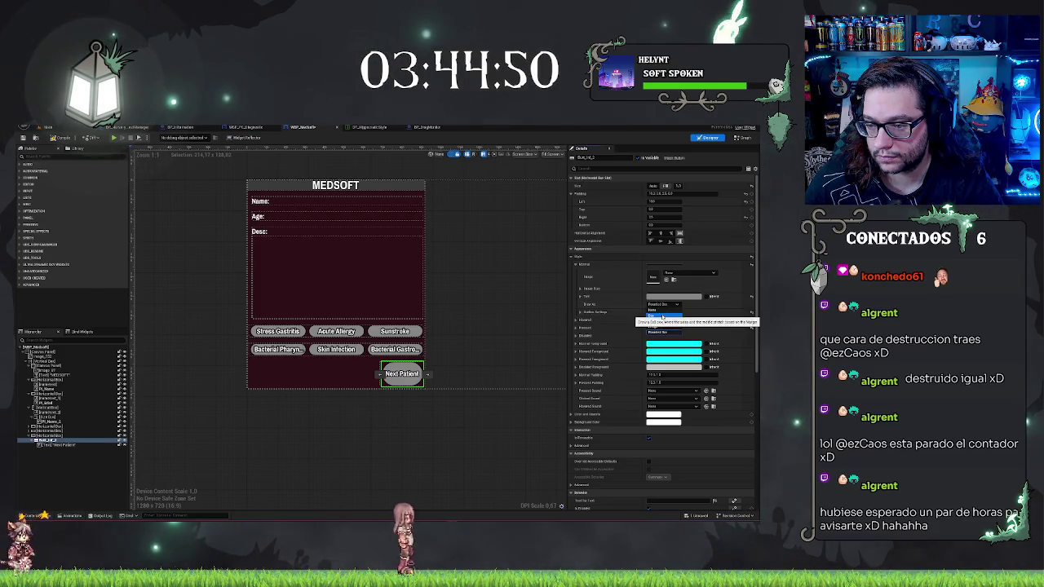
left_click(667, 314)
left_click(462, 452)
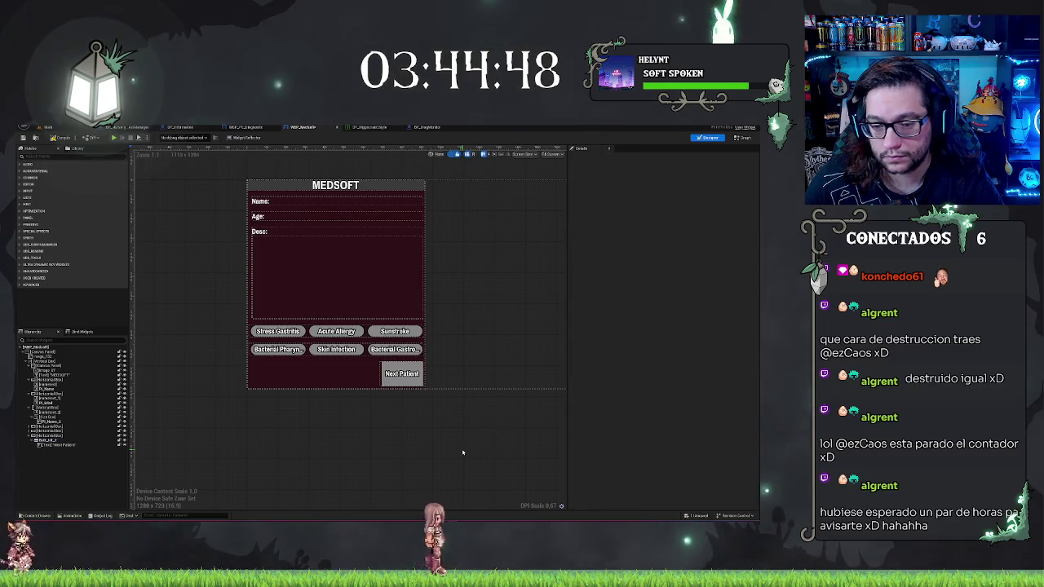
left_click(415, 382)
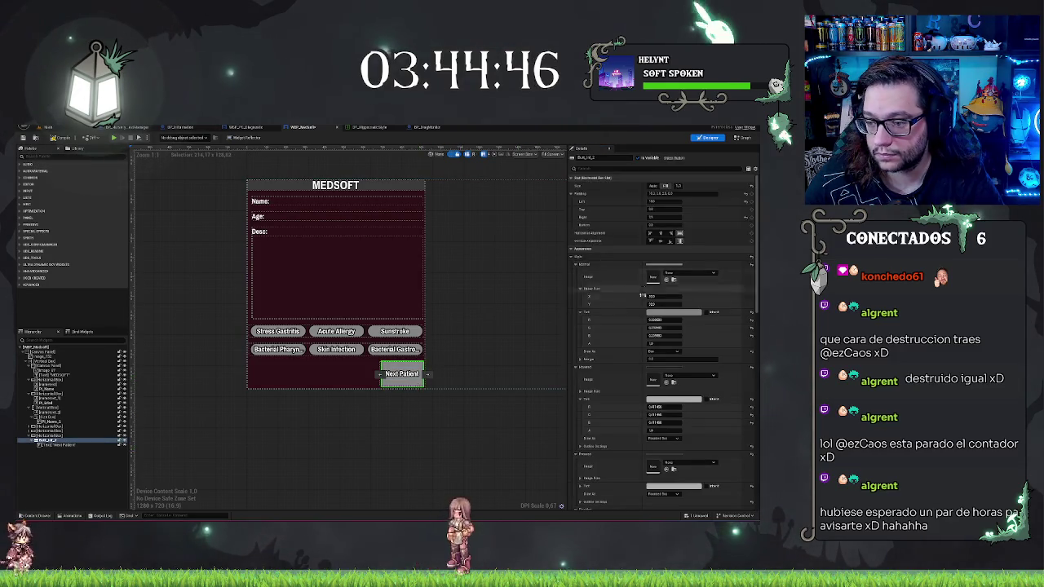
left_click(661, 312)
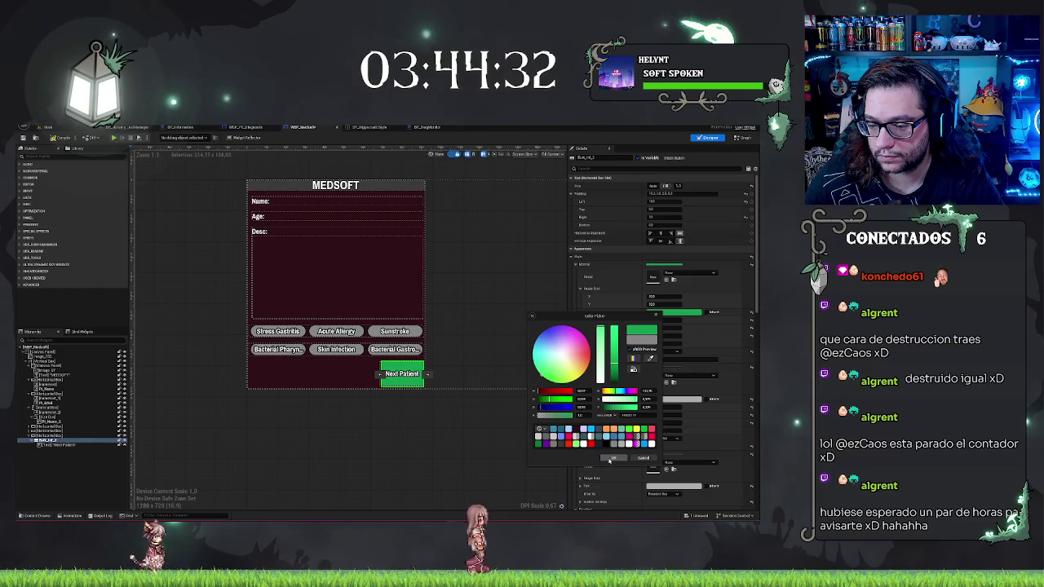
left_click(610, 458)
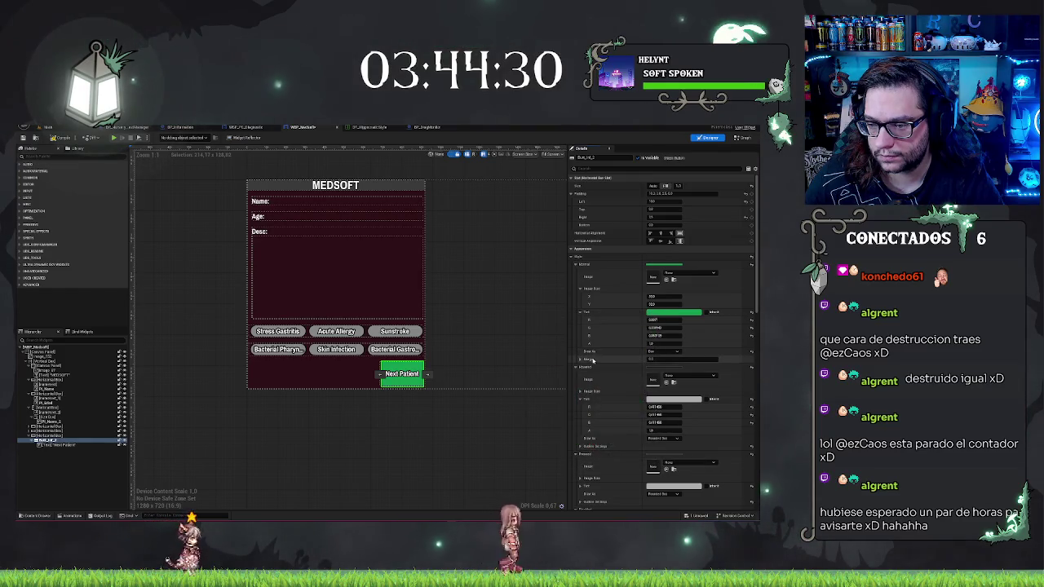
left_click(580, 313)
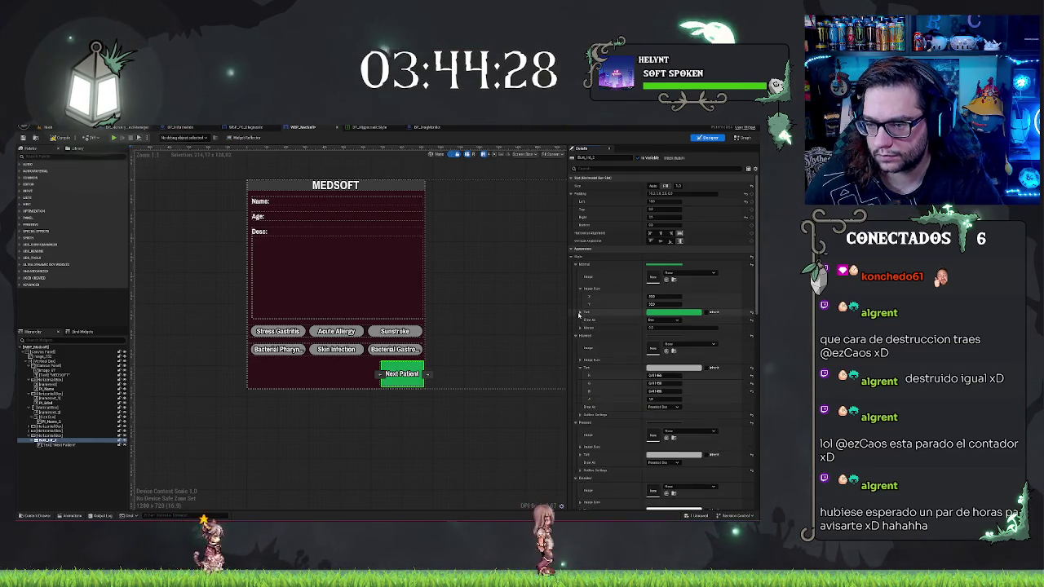
left_click(579, 265)
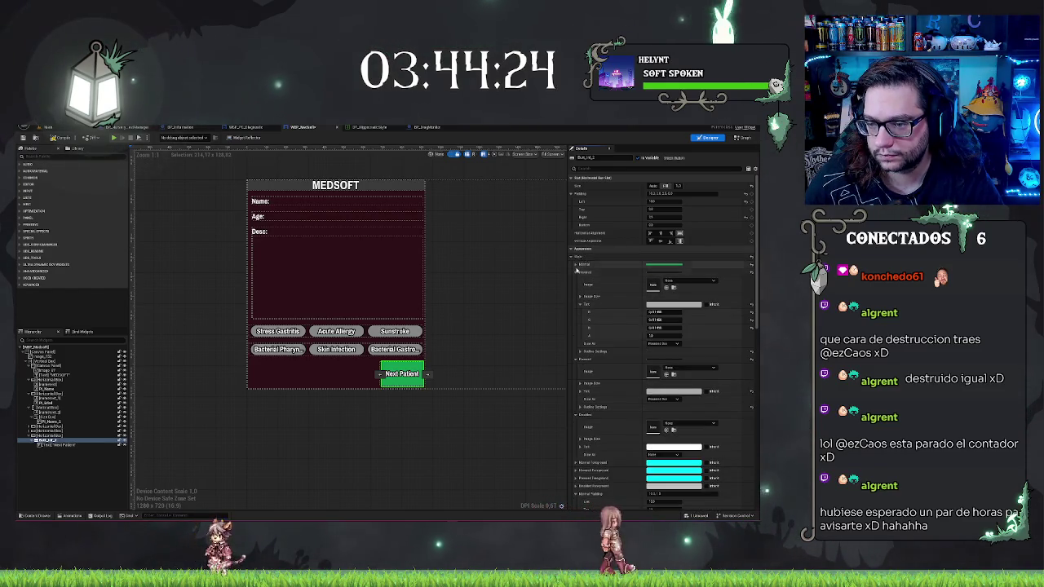
Step: Paste the Normal style into Hovered and Pressed, giving each a green tint
key("ctrl+v")
left_click(671, 305)
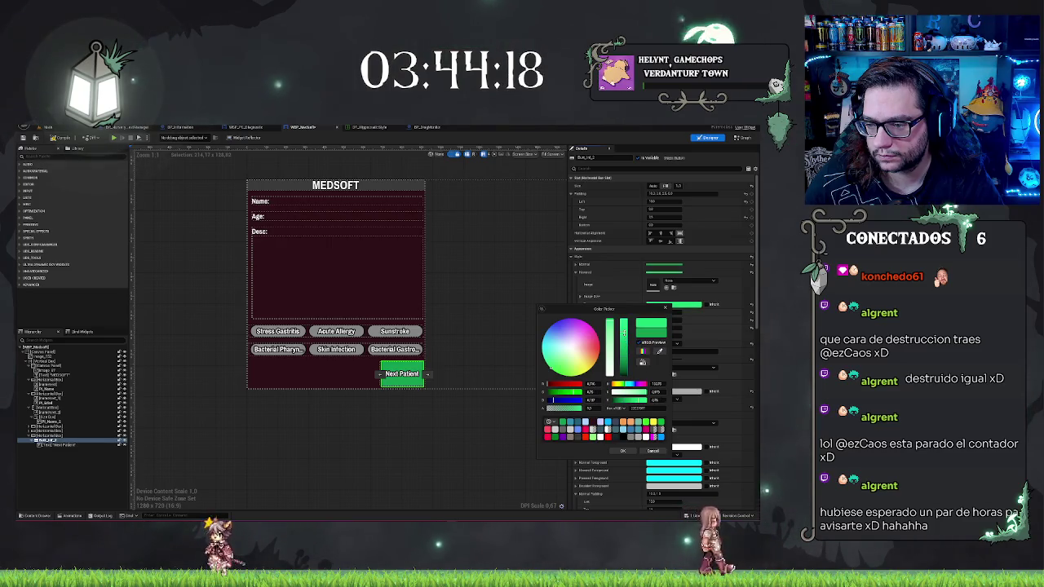
left_click(628, 450)
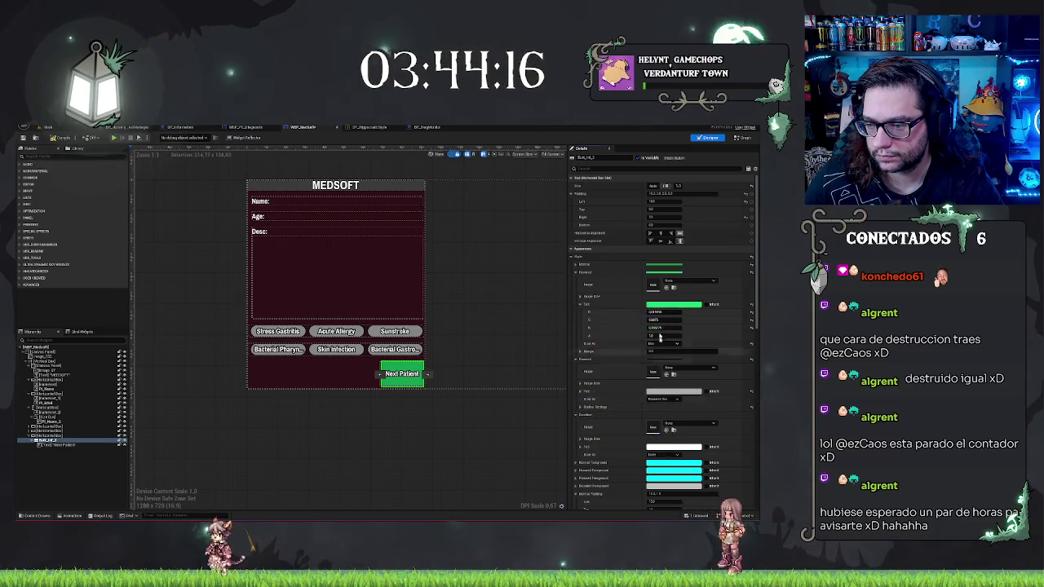
left_click(575, 273)
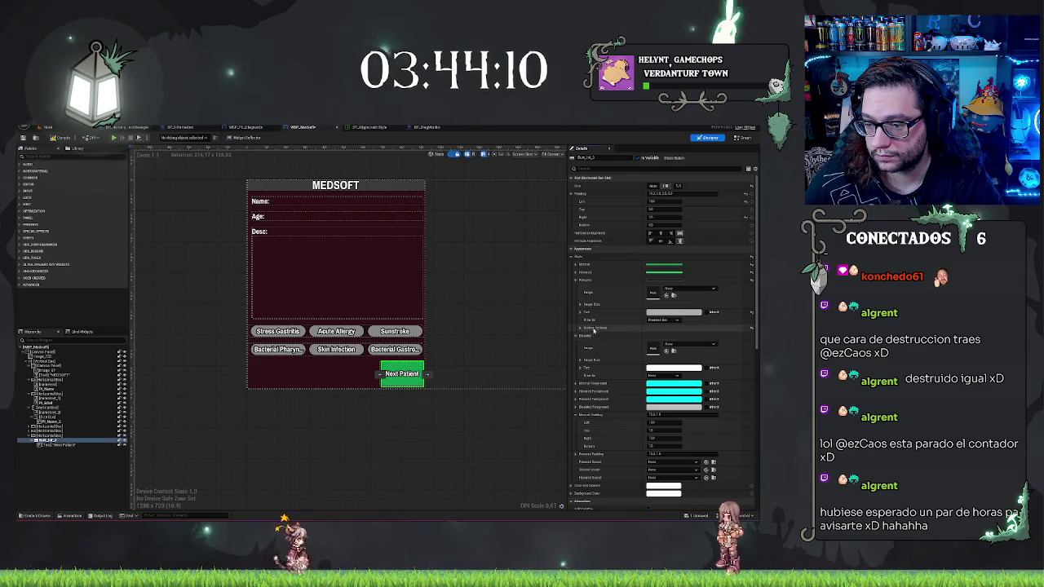
left_click(593, 279, "shift")
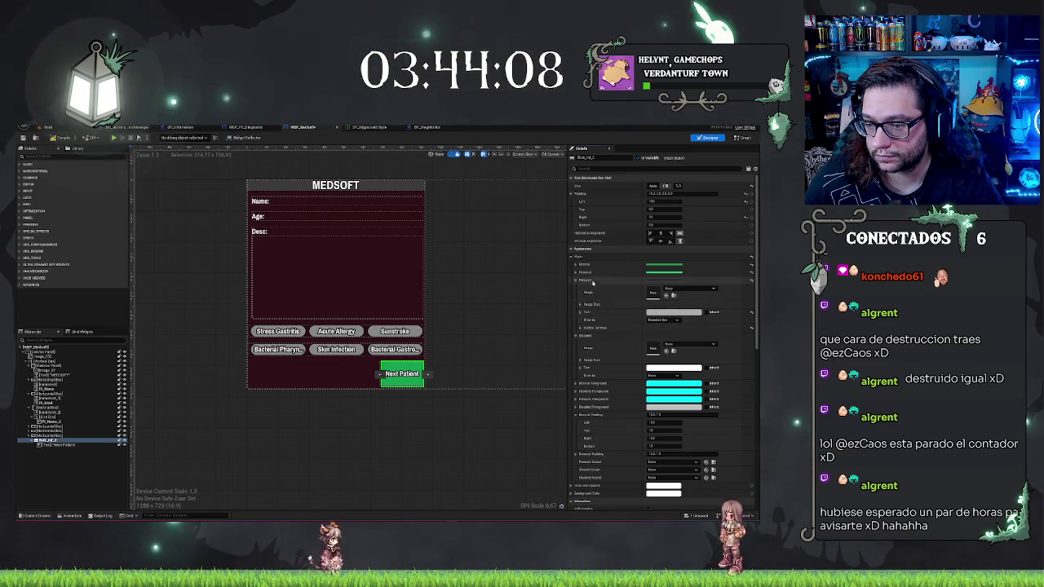
left_click(658, 313)
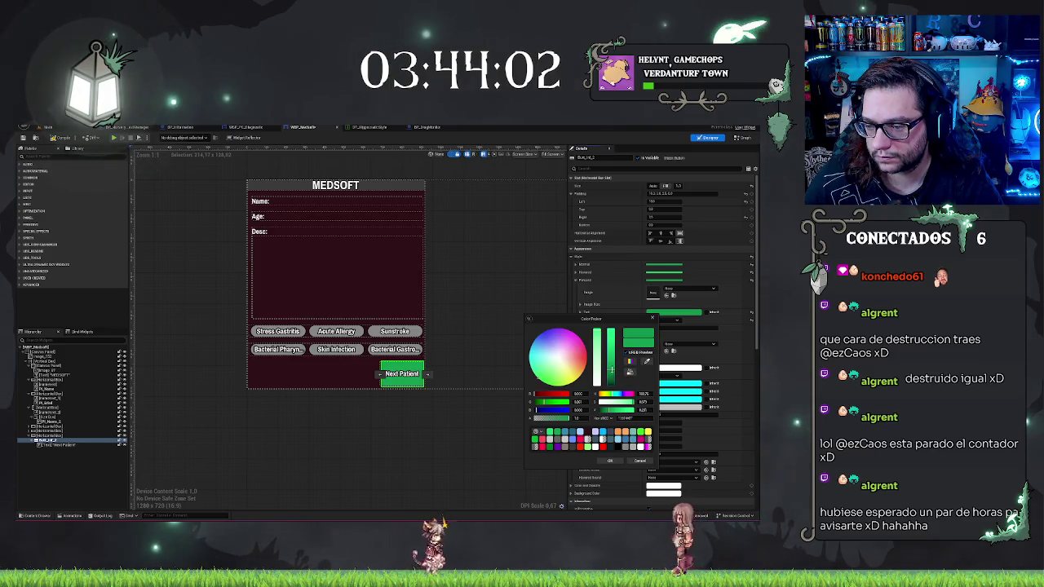
left_click(606, 296)
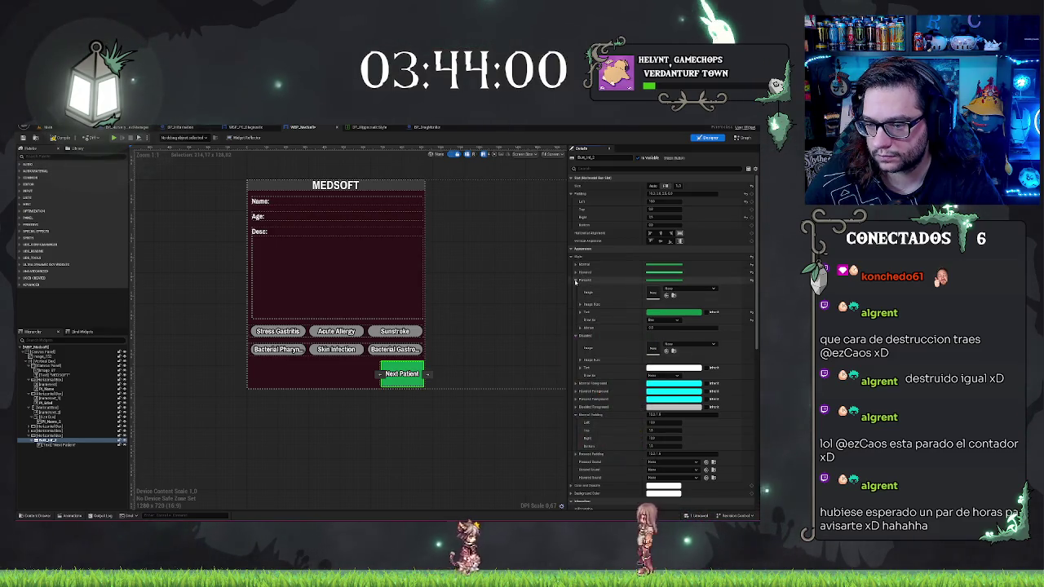
left_click(575, 280)
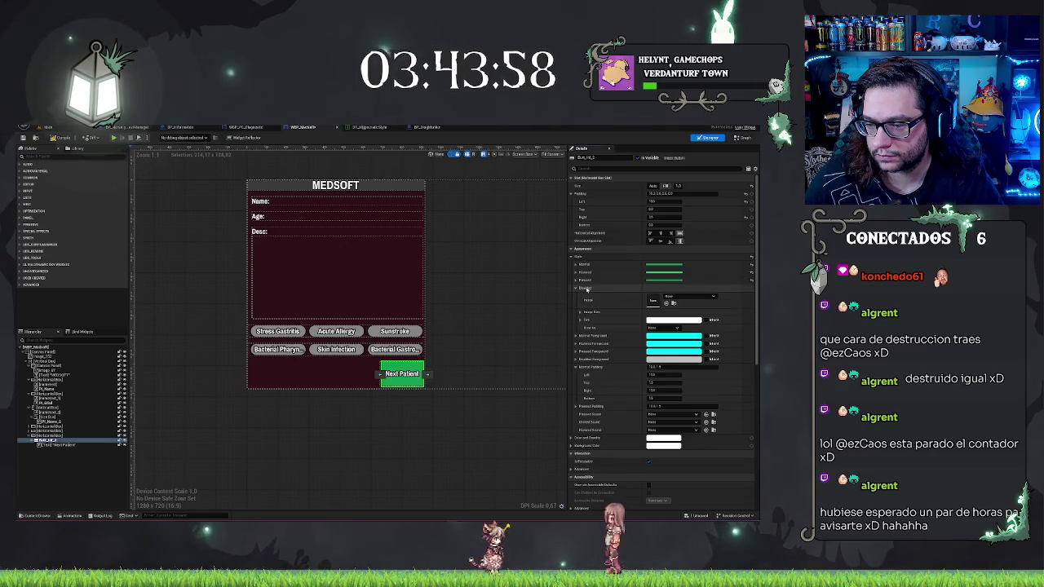
Step: Give the Disabled state a desaturated, muted tint
left_click(665, 320)
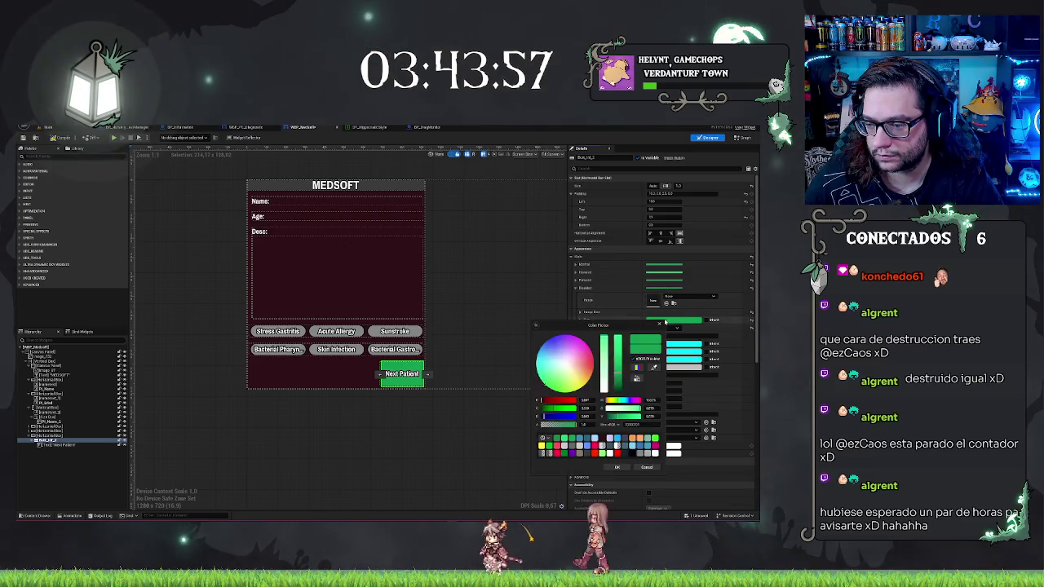
left_click(604, 367)
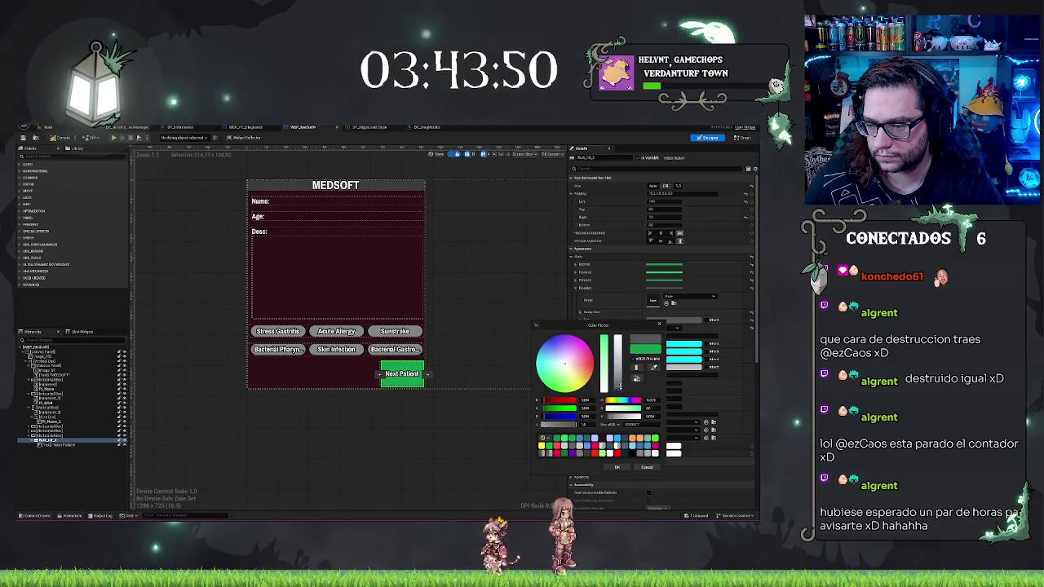
left_click(616, 468)
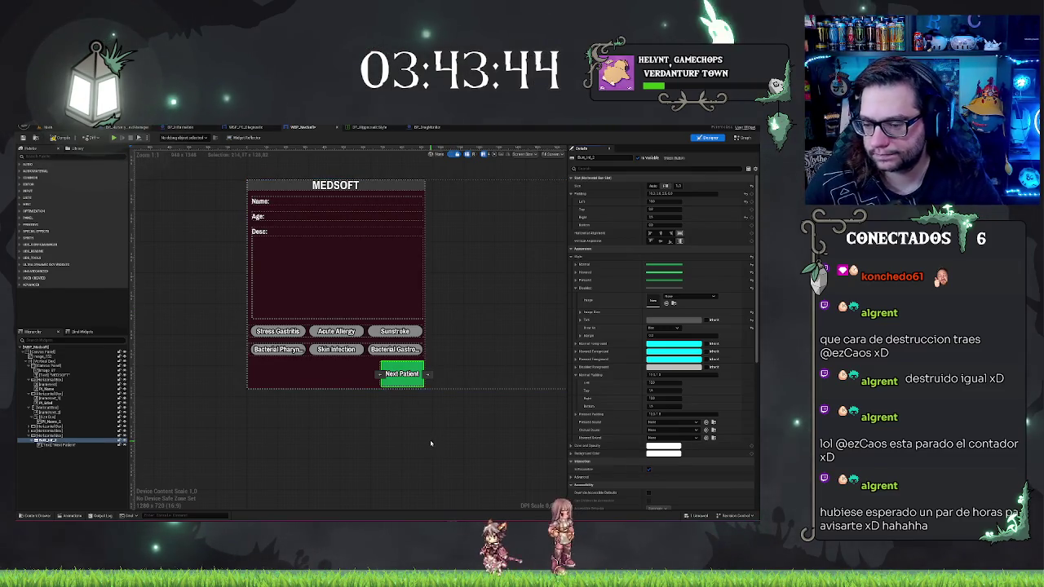
left_click(403, 376)
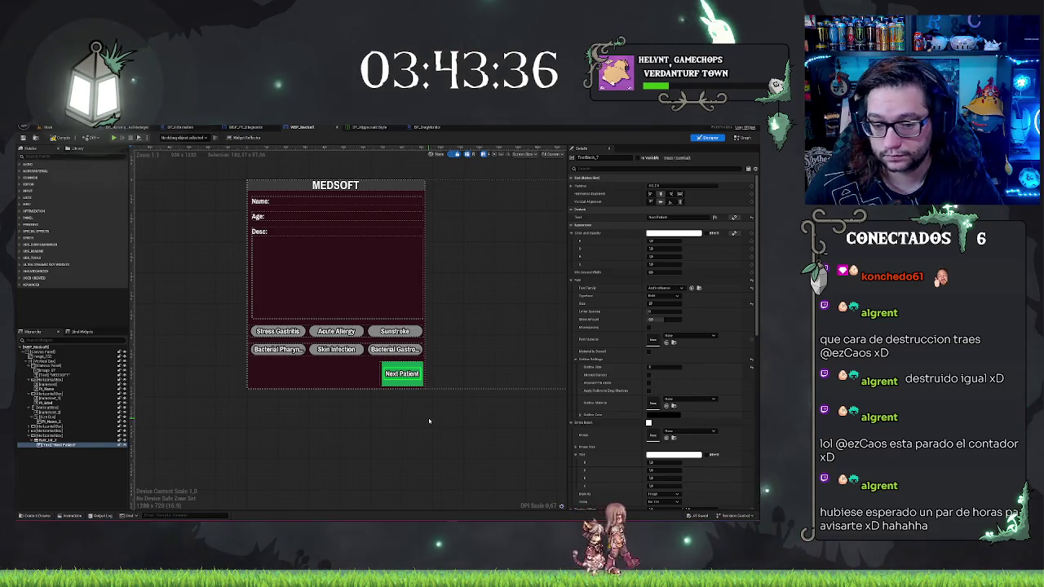
Step: Play the level, view the MEDPEDIA disease descriptions in-game, then stop with Esc
left_click(429, 421)
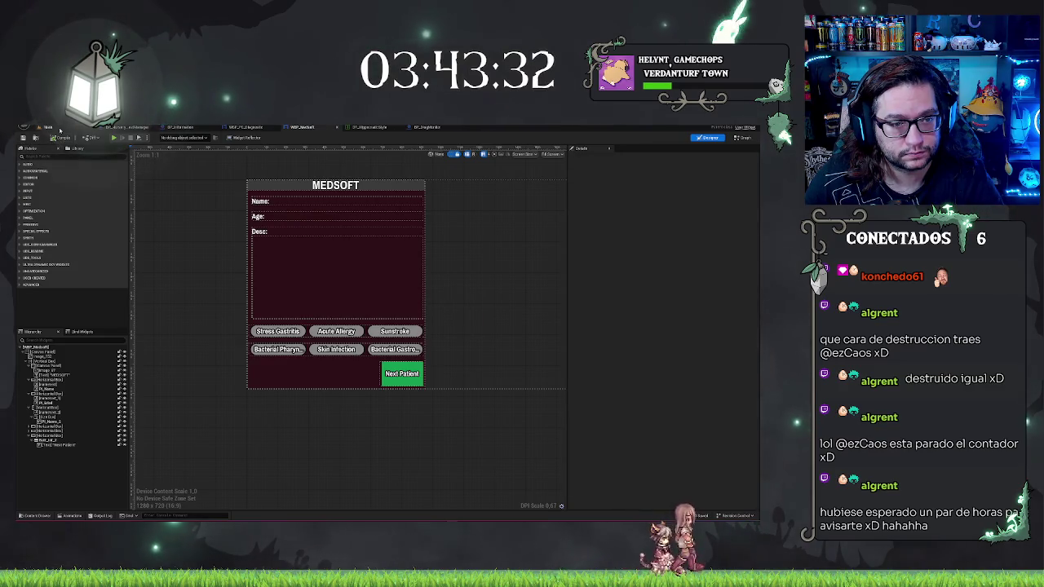
left_click(45, 127)
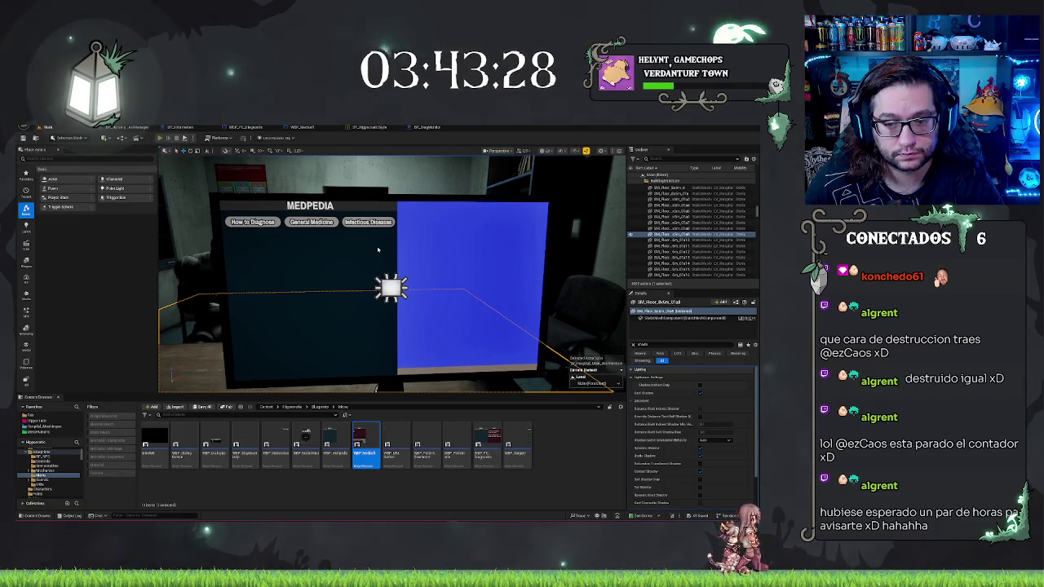
key("alt+p")
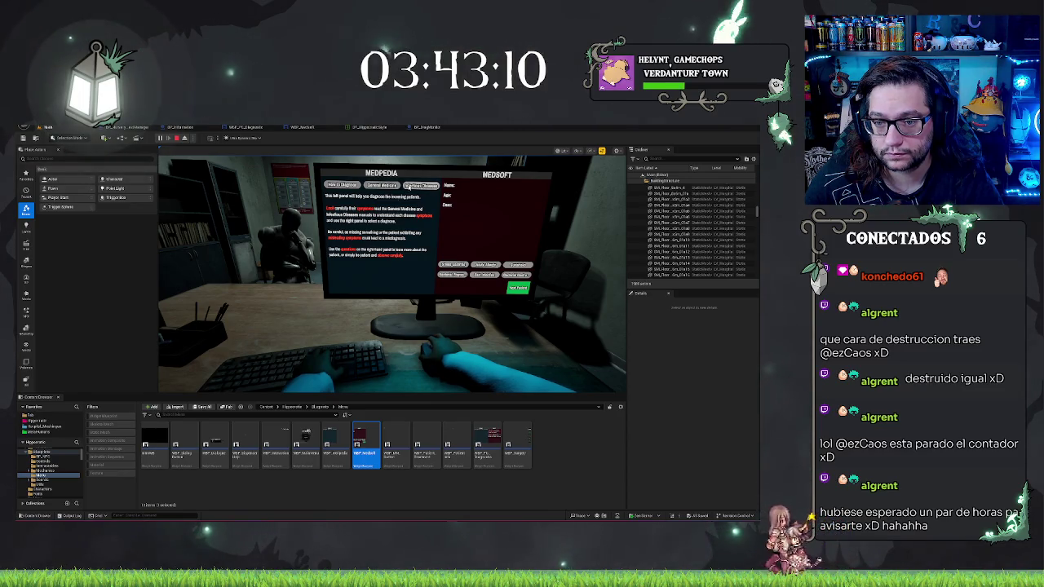
left_click(410, 186)
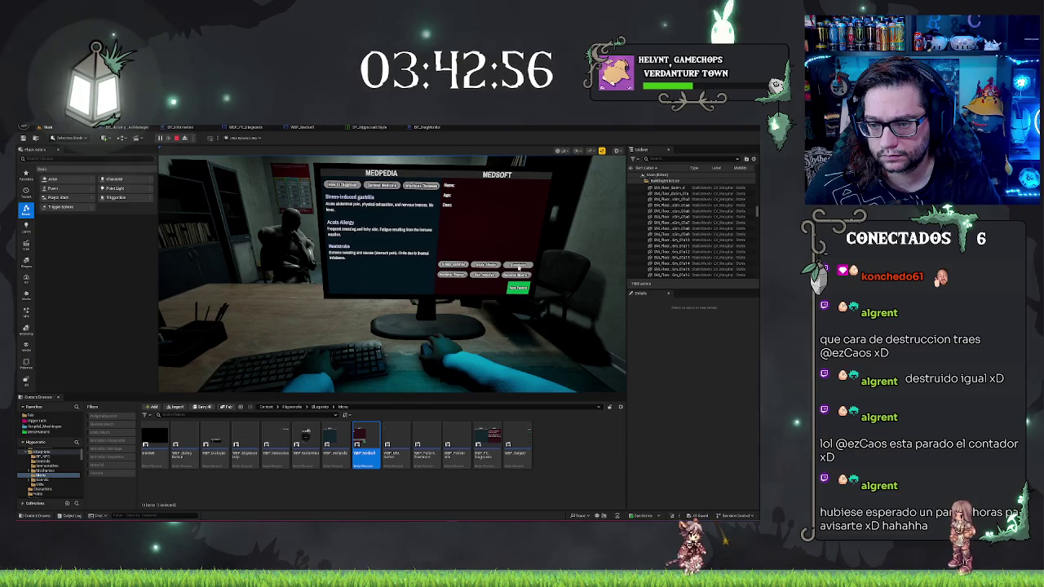
key("Escape")
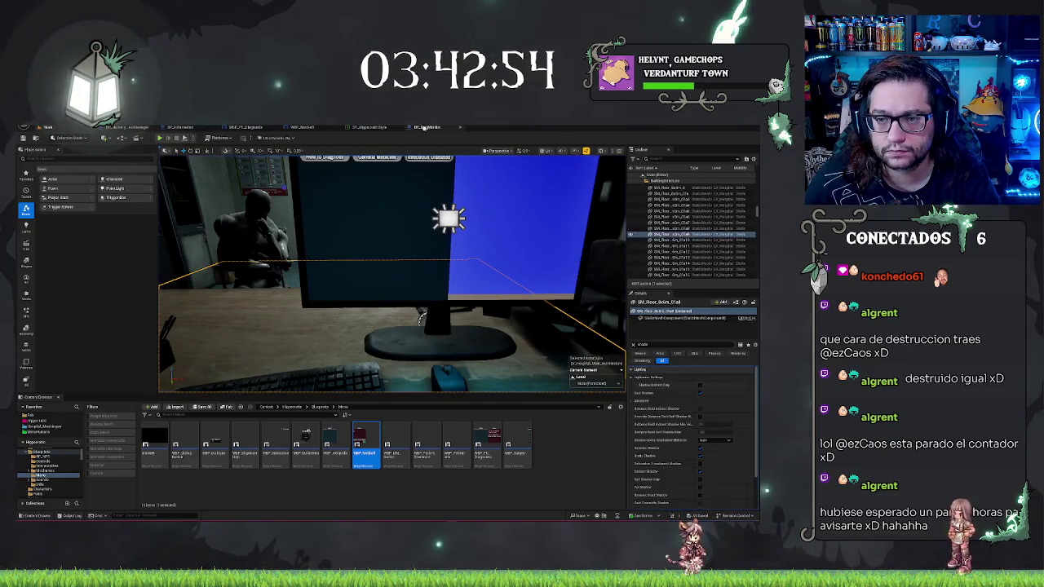
Step: Review the WBP_PC_Diagnostic layout, BP_DiagMonitor and BP_HippocraticStyle, ending in the standalone WBP_MedSoft tab
left_click(427, 127)
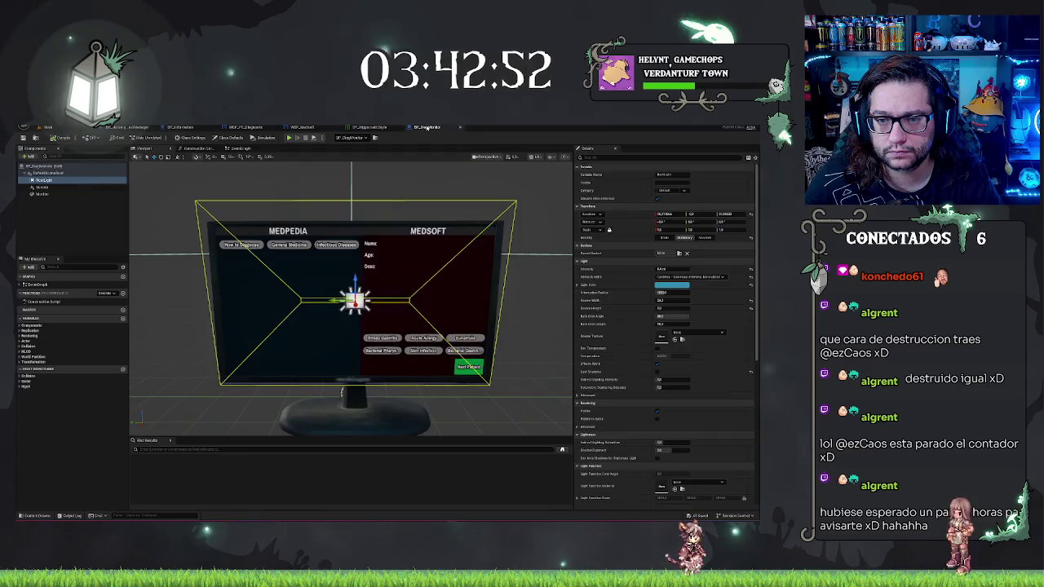
left_click(253, 128)
left_click(301, 128)
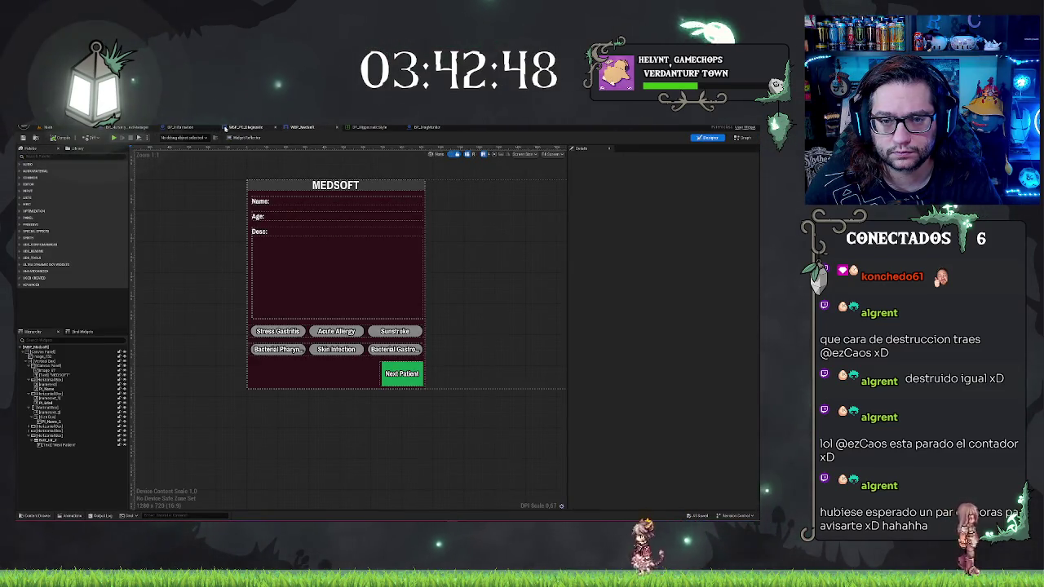
left_click(228, 128)
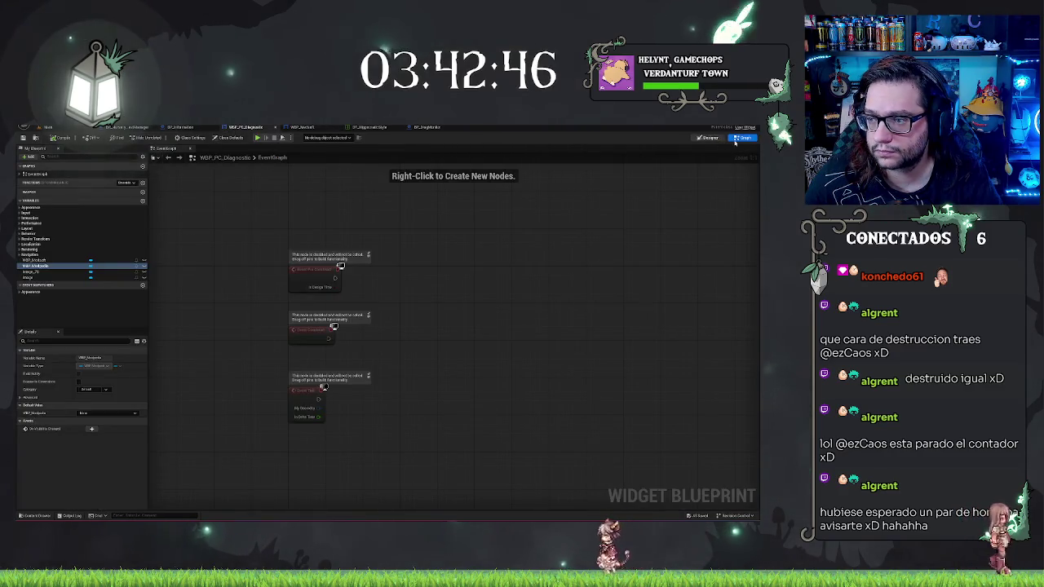
left_click(709, 137)
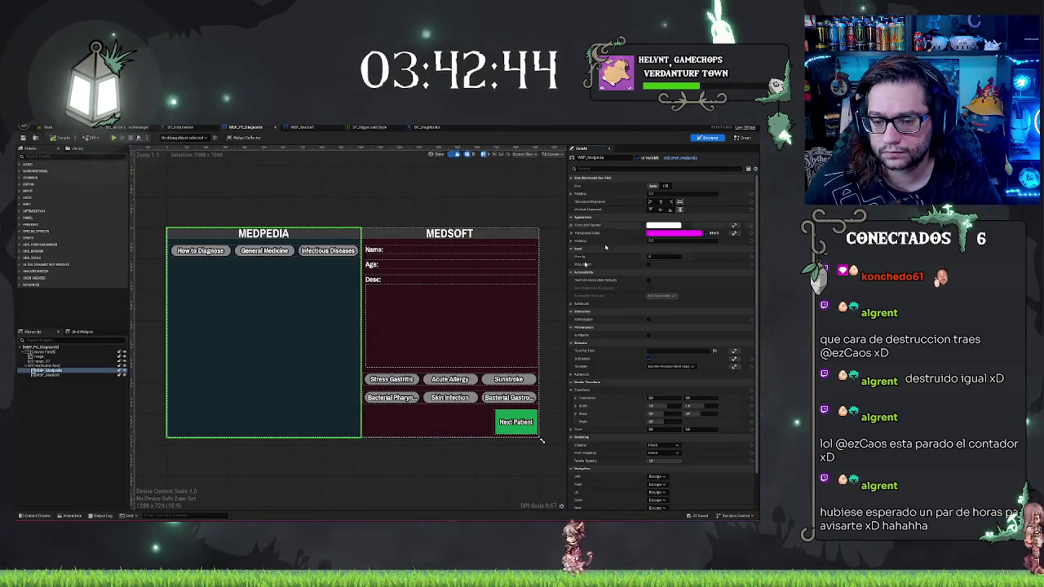
left_click(52, 375)
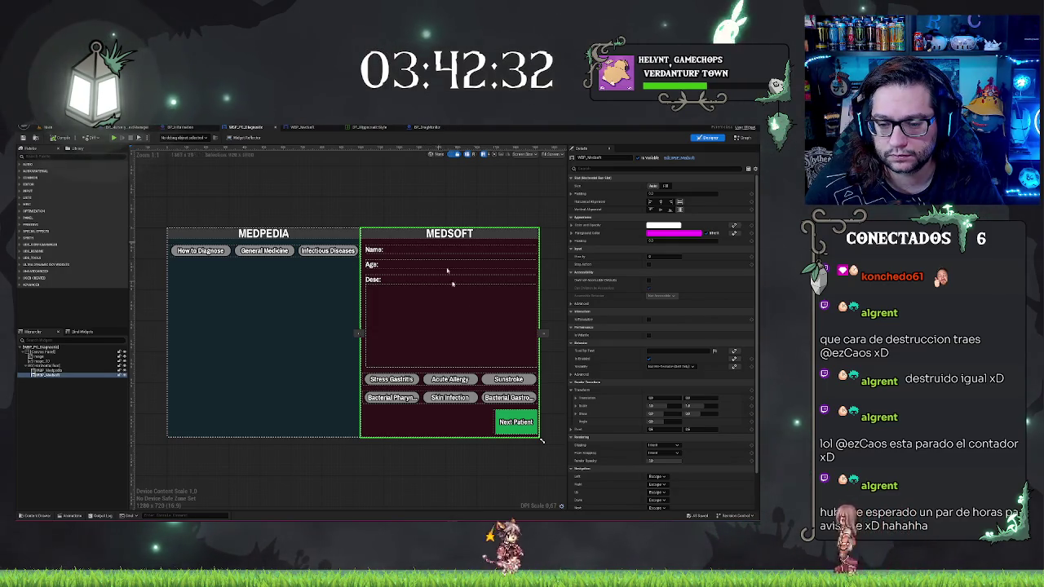
scroll(682, 438, "down", 2)
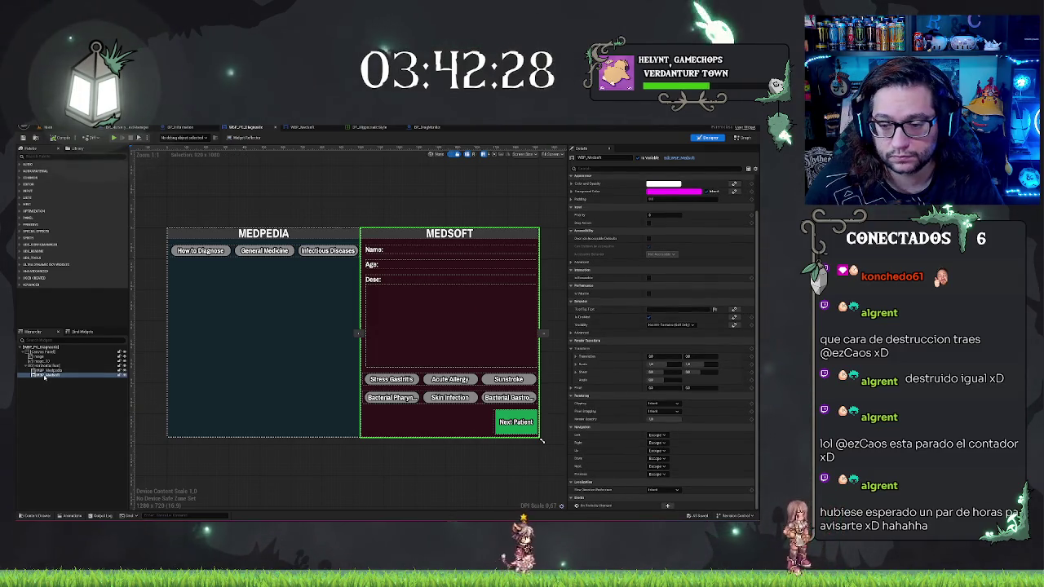
left_click(424, 129)
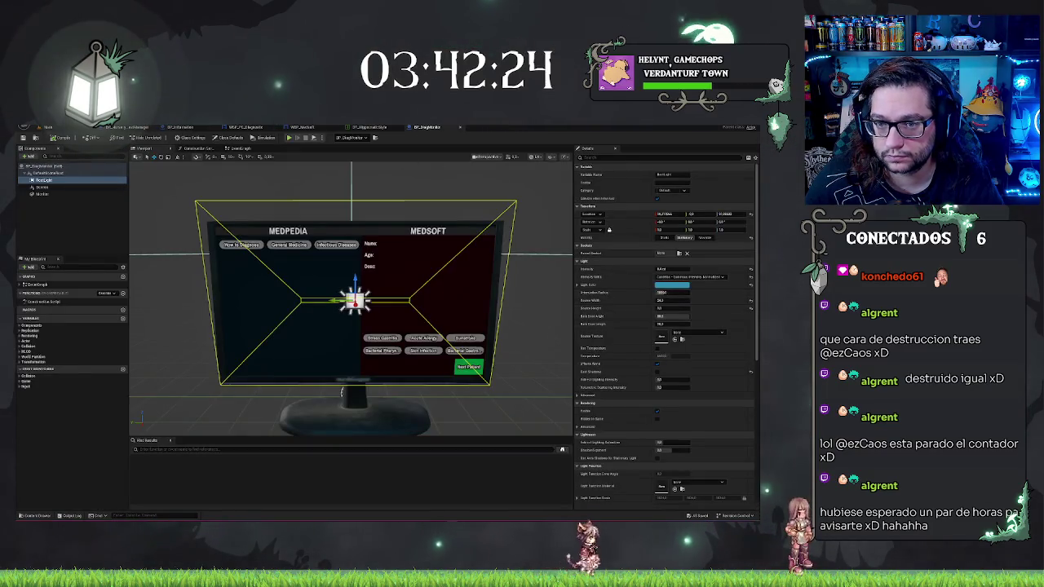
left_click(370, 127)
left_click(266, 129)
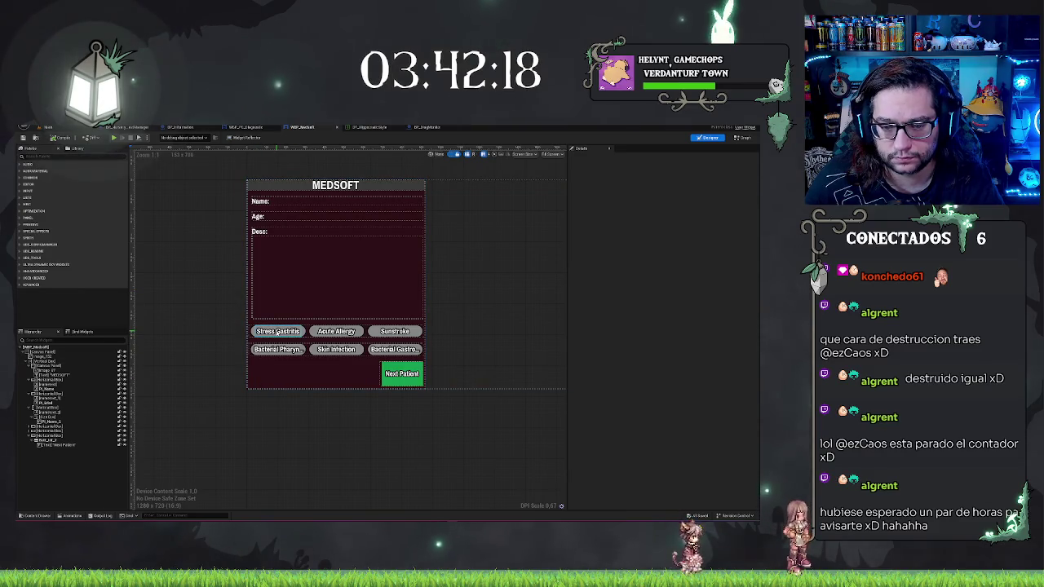
Step: Rename the Stress Gastritis and Acute Allergy buttons in the Hierarchy after their diseases
left_click(277, 331)
left_click(73, 433)
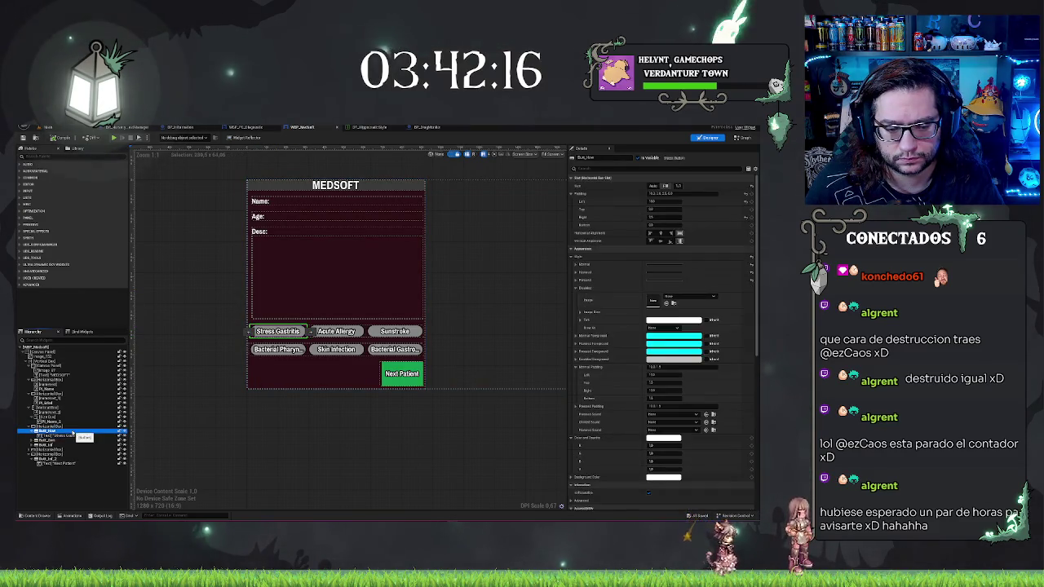
key("F2")
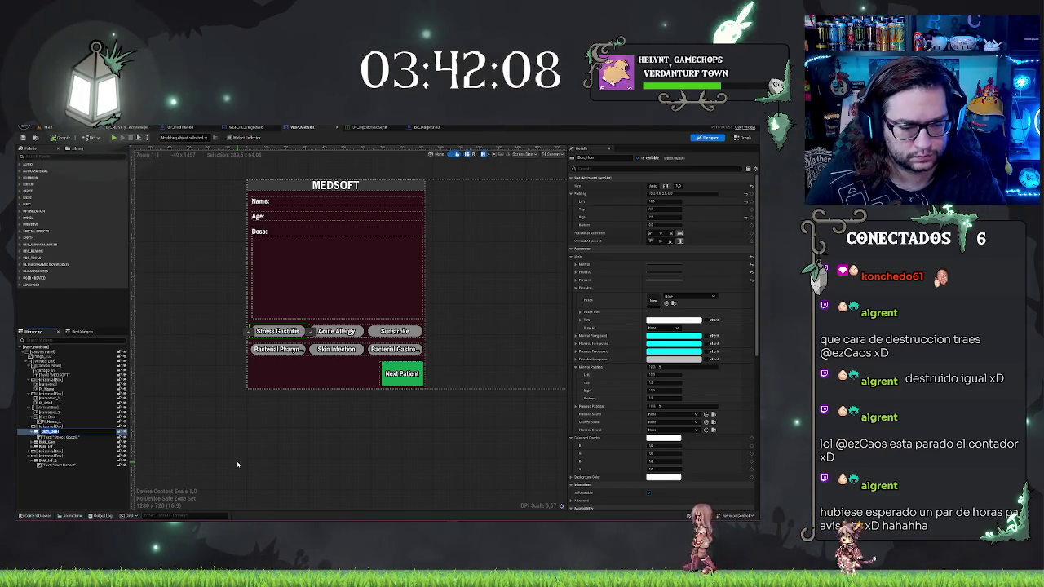
key("Return")
key("Down")
key("Down")
key("Down")
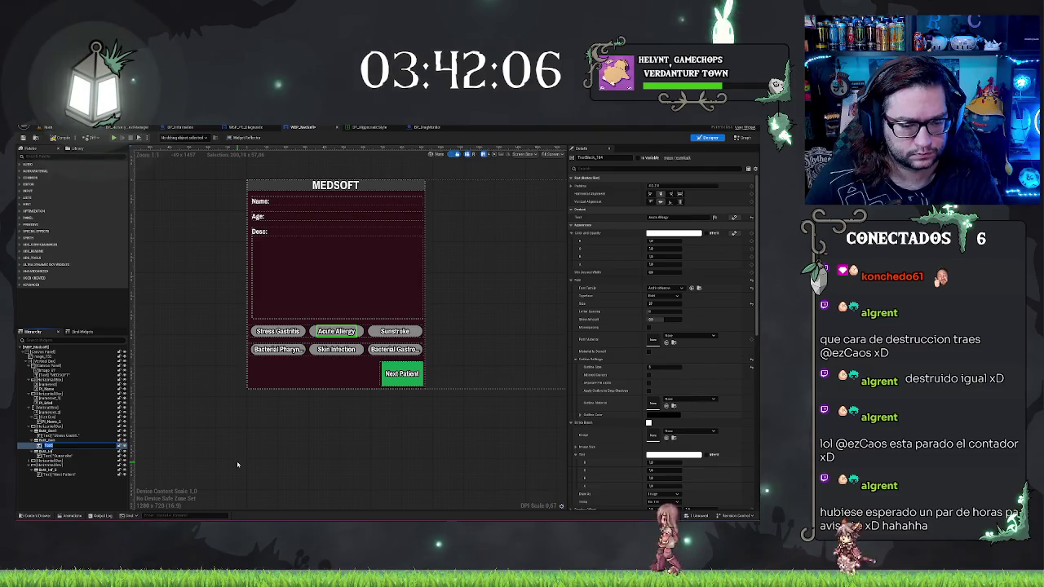
key("Up")
key("F2")
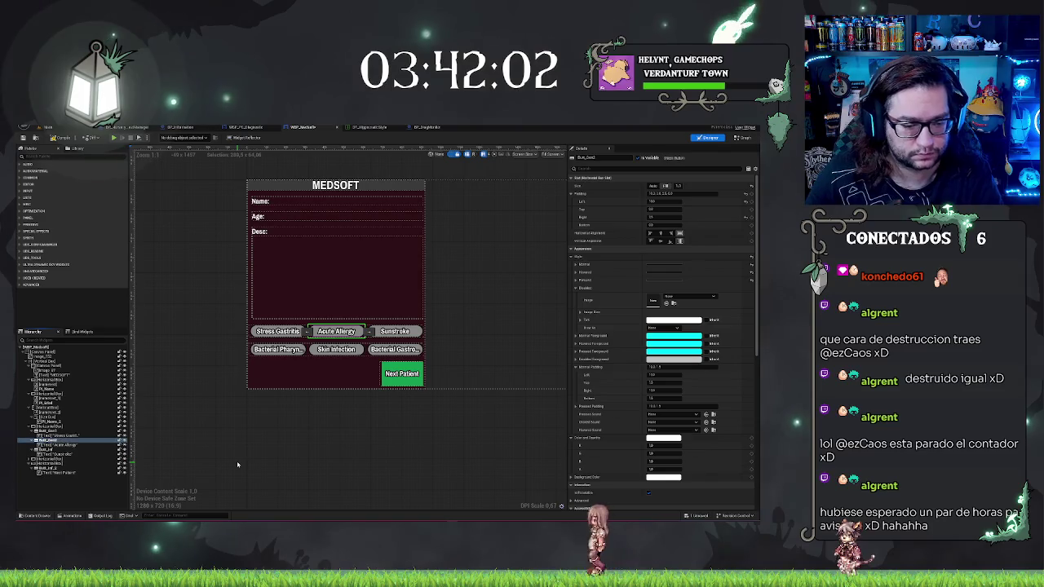
key("Down")
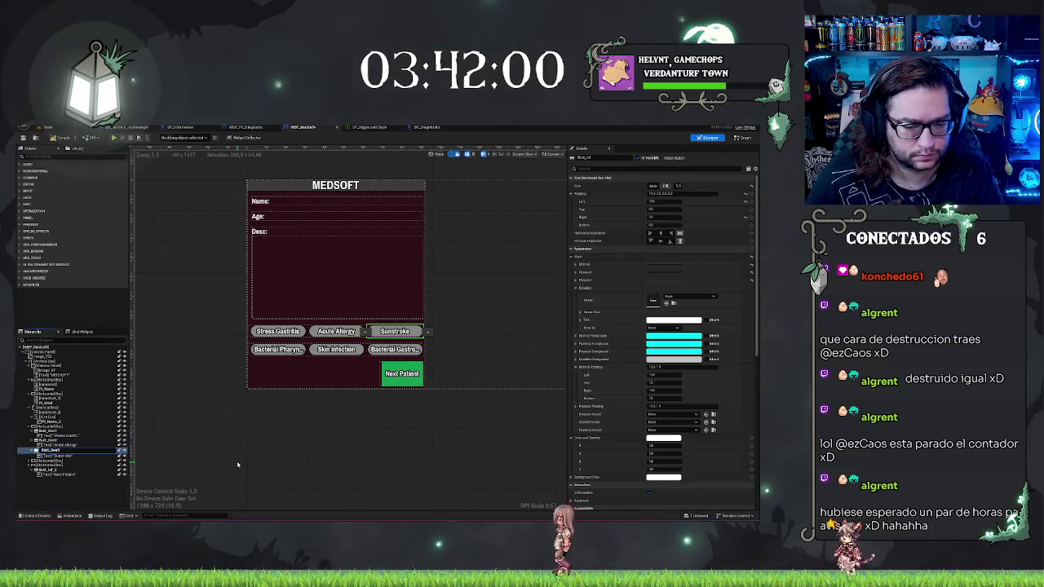
Step: Rename the second-row buttons after their diseases, the first ending in 'Inf', then Skin Infection
key("Down")
key("Down")
key("Down")
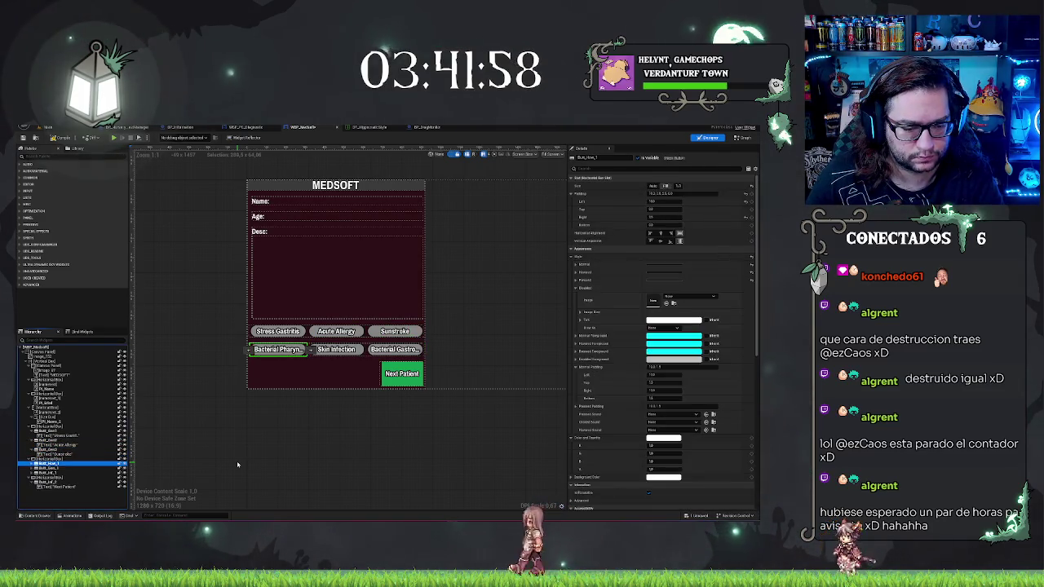
key("BackSpace")
key("BackSpace")
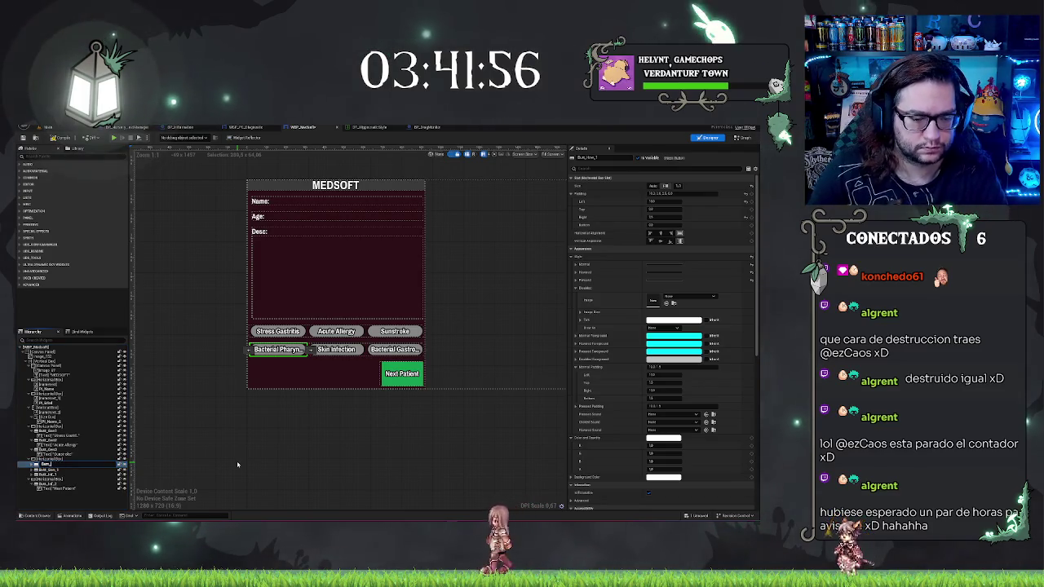
type("Inf")
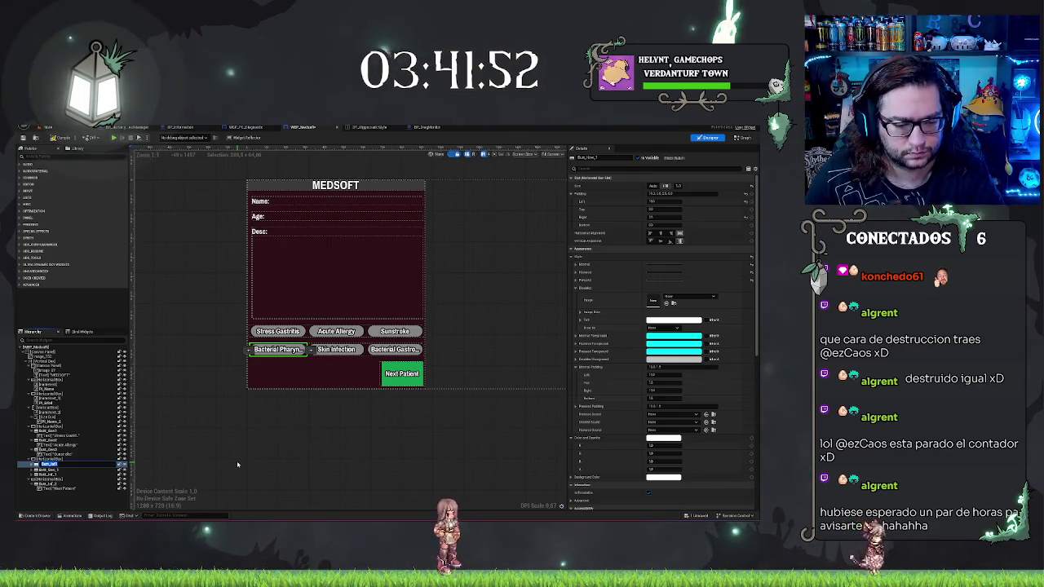
key("Return")
key("Down")
key("Down")
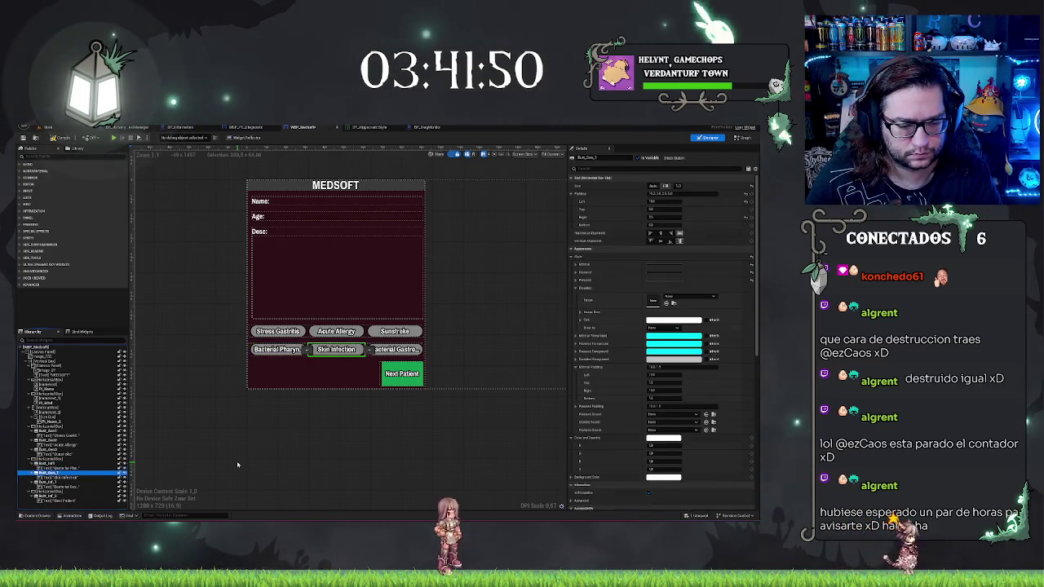
key("F2")
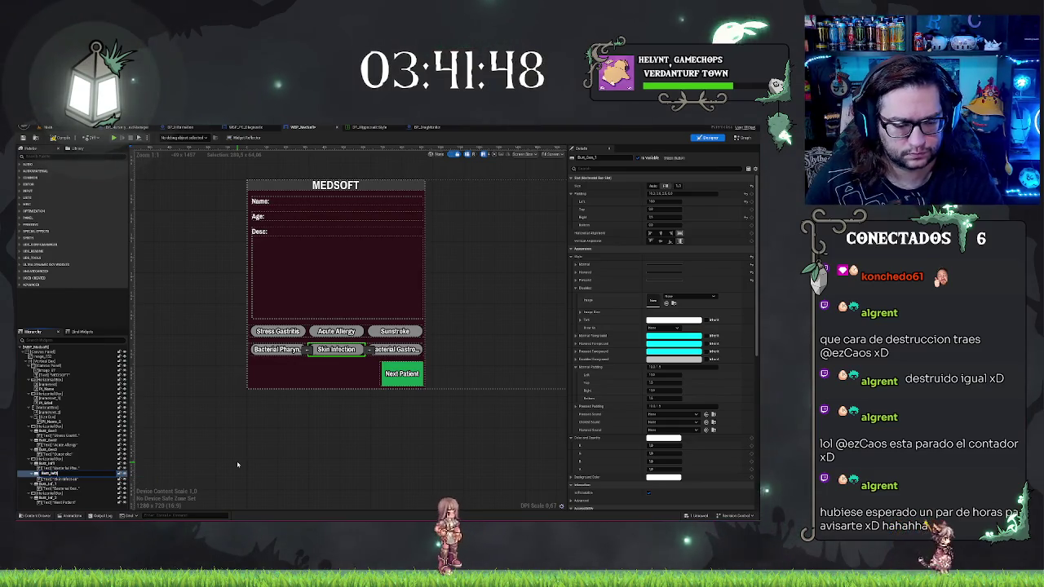
key("Return")
key("Down")
key("Down")
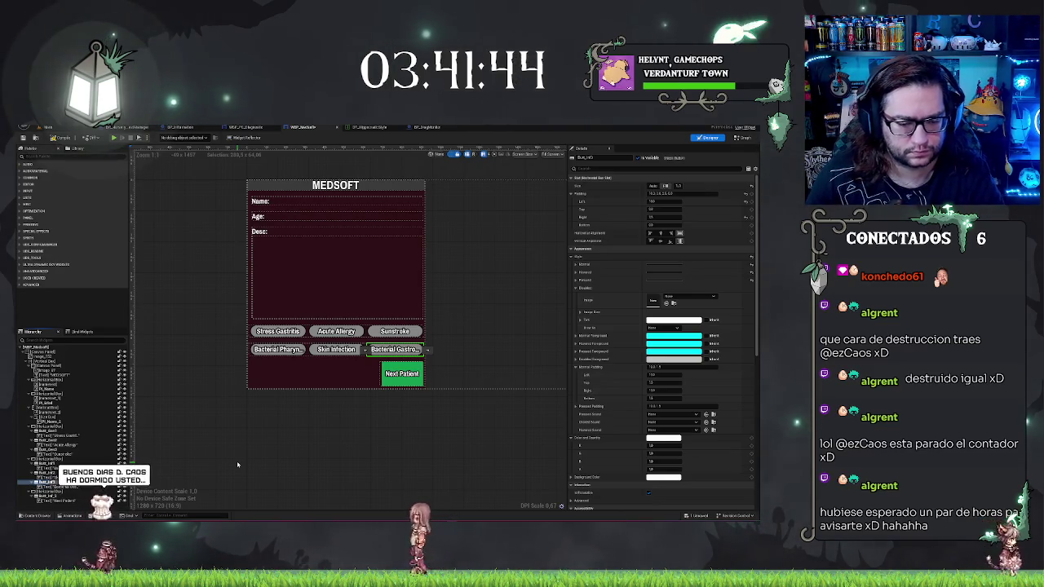
key("Down")
key("Down")
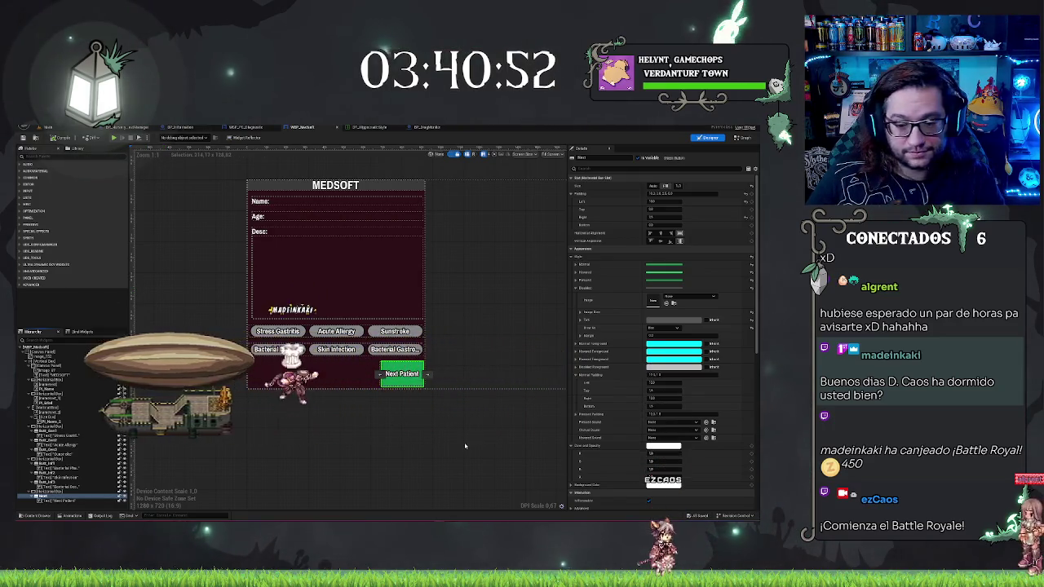
Step: Select the Stress Gastritis button and add its On Clicked event node to the graph
left_click_drag(465, 447, 408, 454)
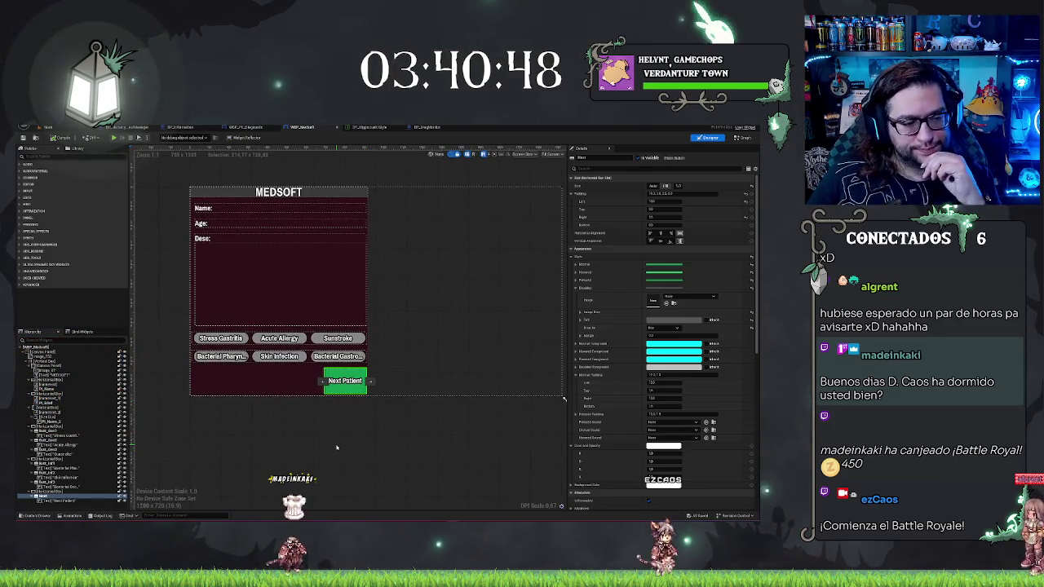
left_click_drag(199, 316, 215, 349)
left_click(191, 347)
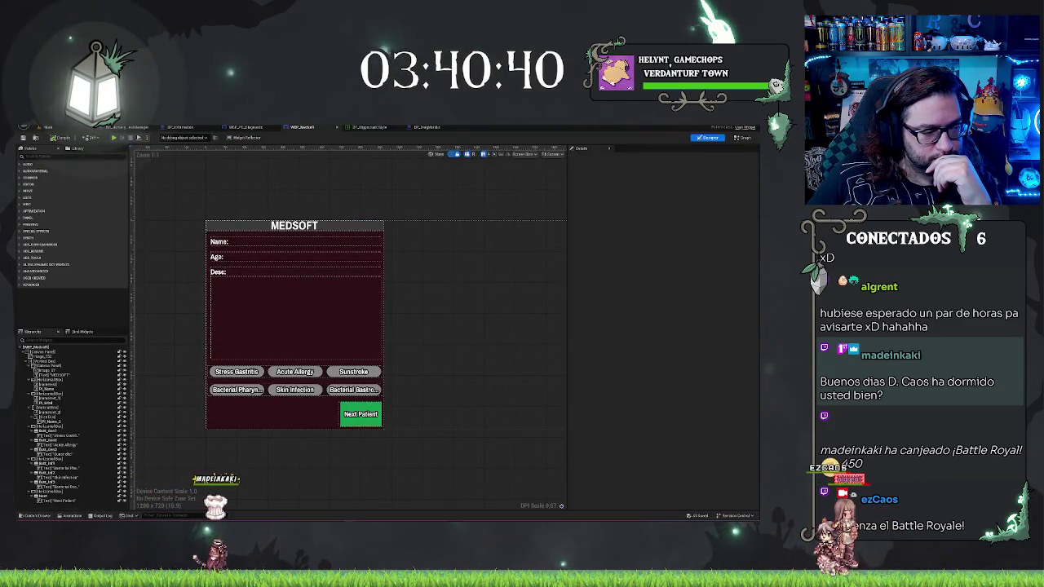
mouse_move(436, 461)
left_mouse_down()
mouse_move(371, 451)
mouse_move(411, 448)
left_mouse_up()
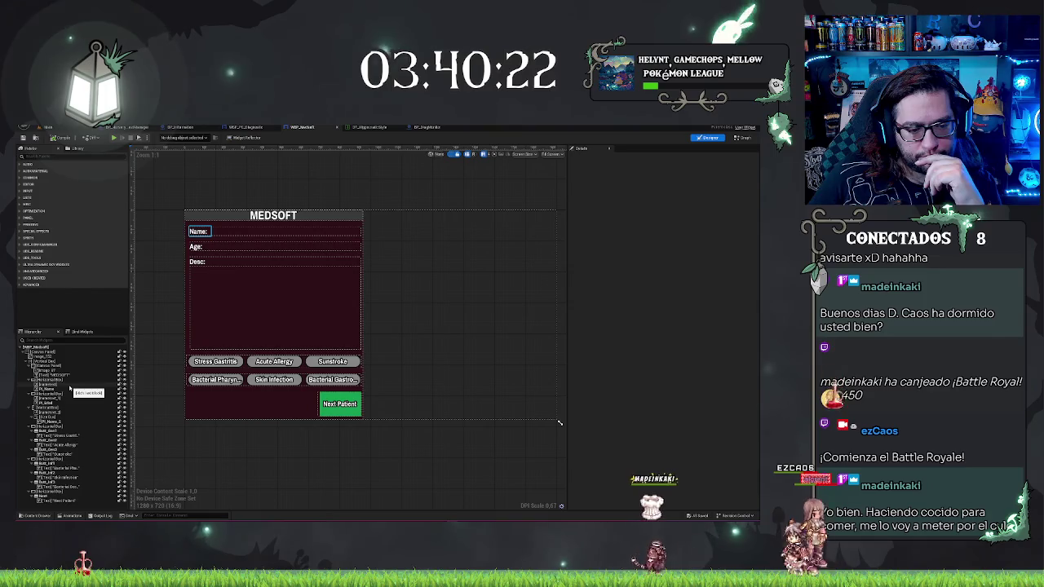
left_click(52, 423)
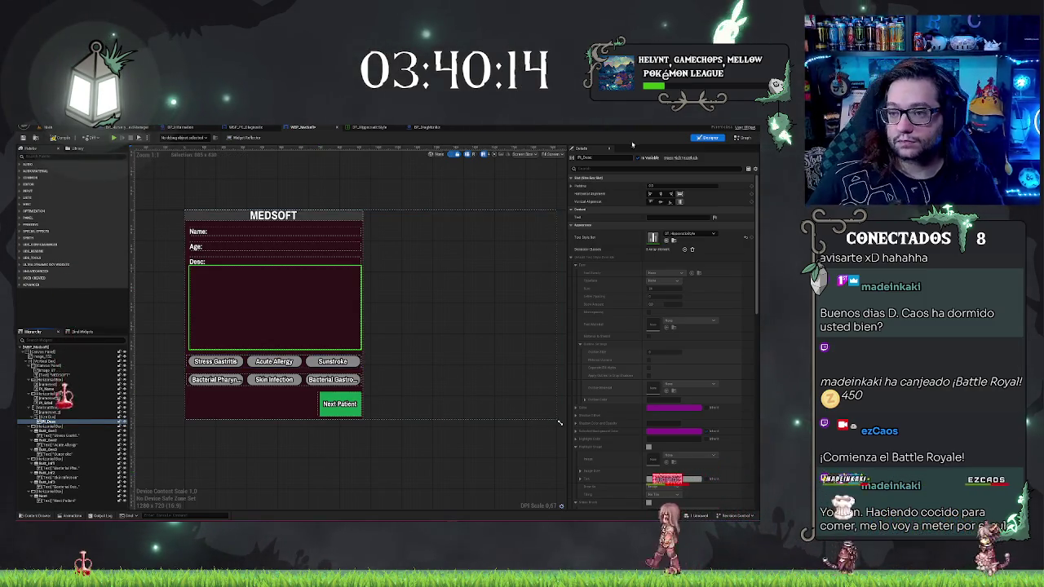
left_click(240, 365)
scroll(650, 435, "down", 10)
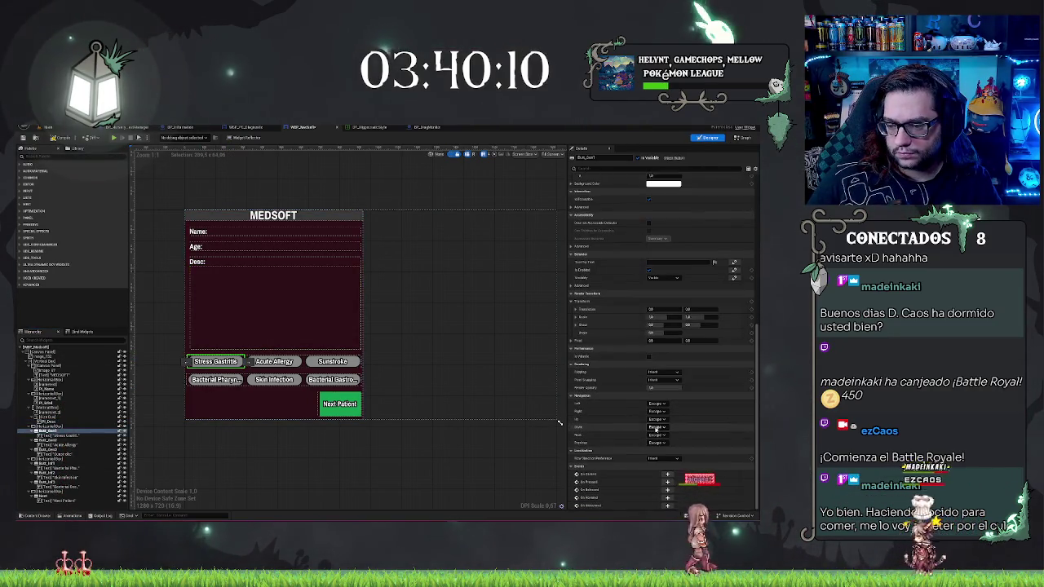
left_click(667, 474)
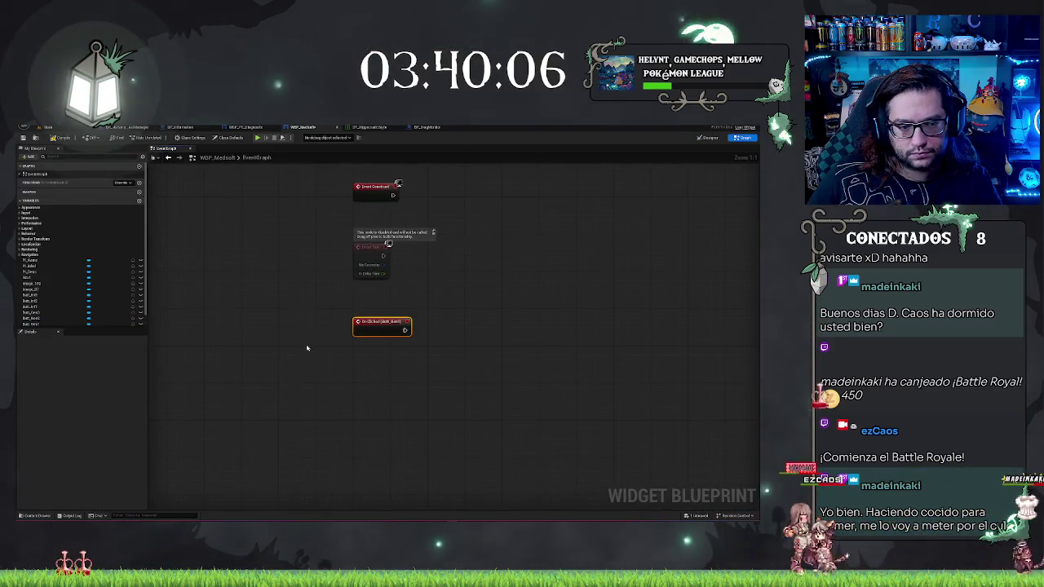
Step: Try a cast node search from the click event, then dismiss it without adding anything
left_click_drag(433, 332, 433, 333)
type("cast m")
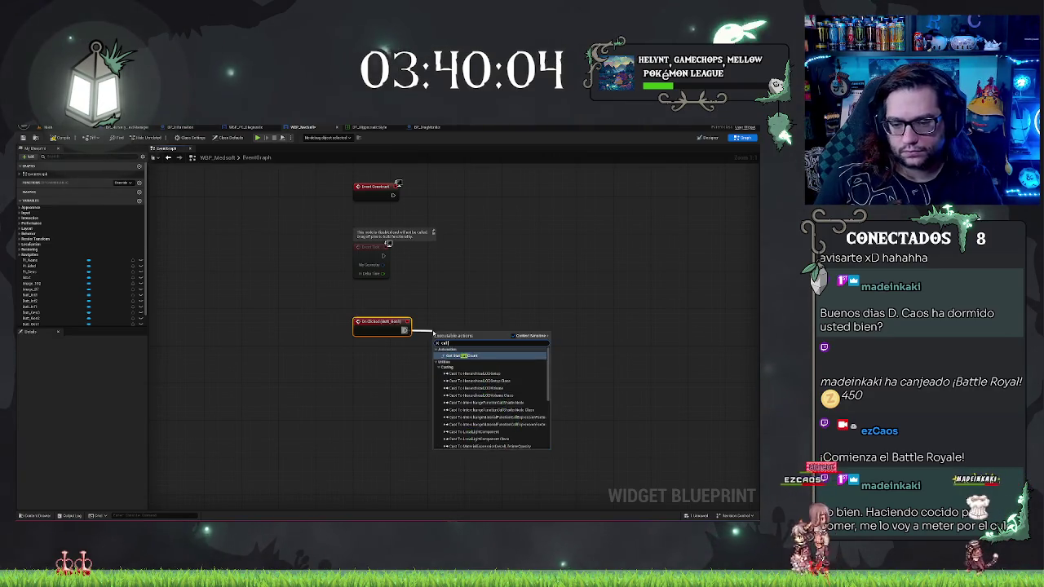
key("BackSpace")
key("BackSpace")
key("BackSpace")
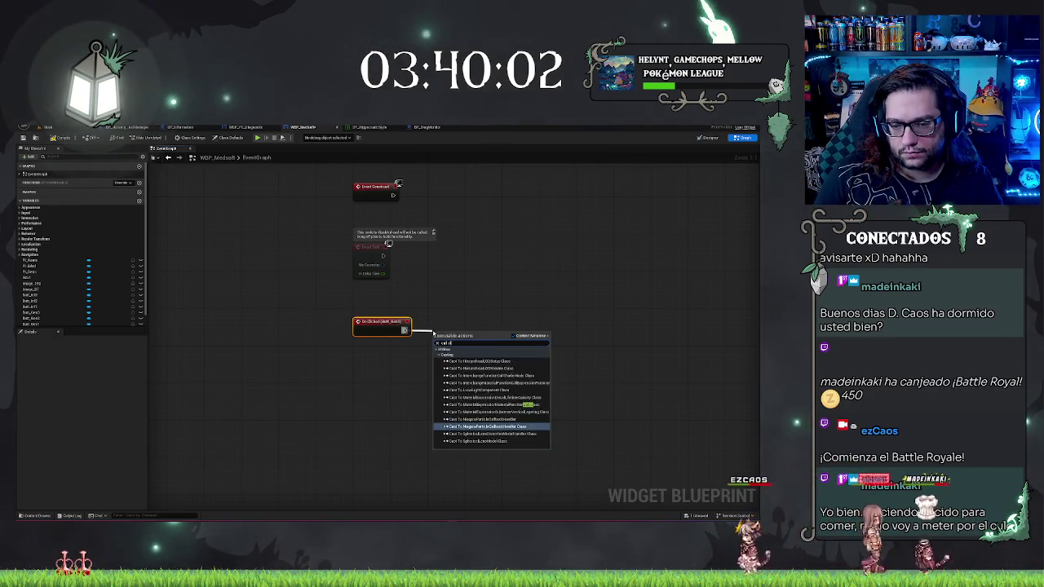
type("t d")
key("Escape")
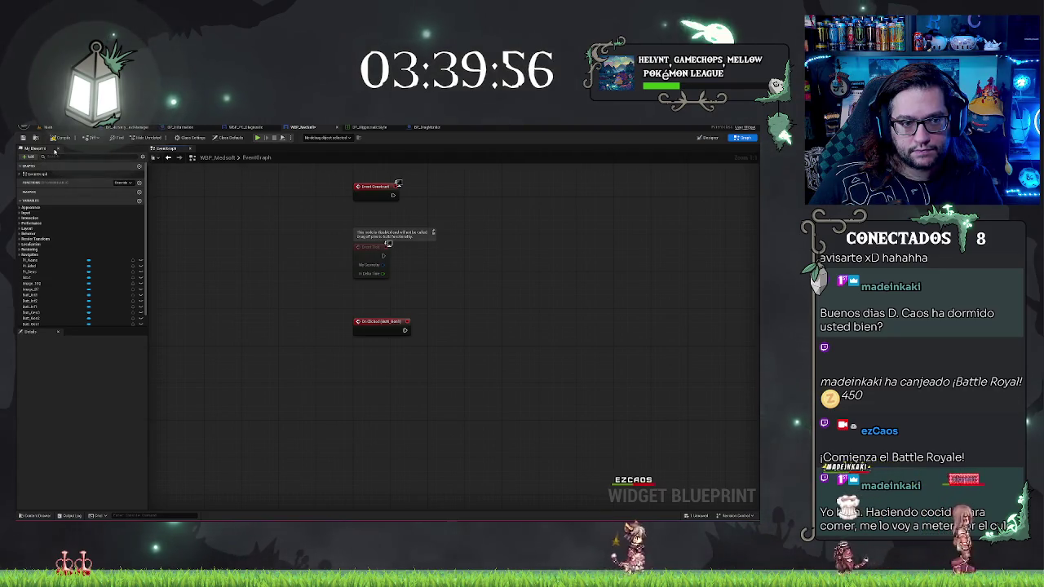
Step: Add a new event dispatcher named CallBack and open its graph
scroll(52, 295, "down", 1)
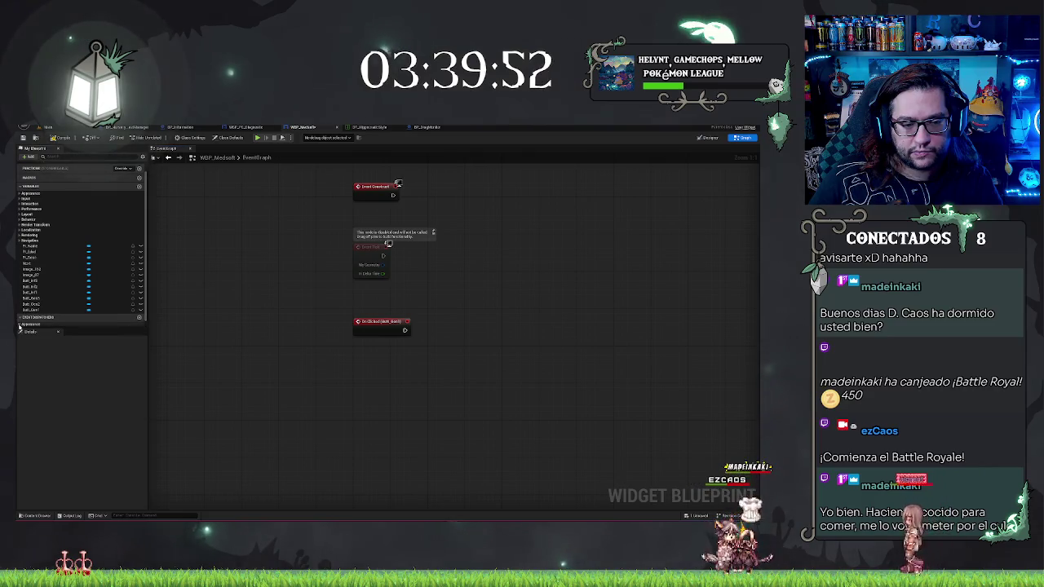
scroll(73, 310, "down", 1)
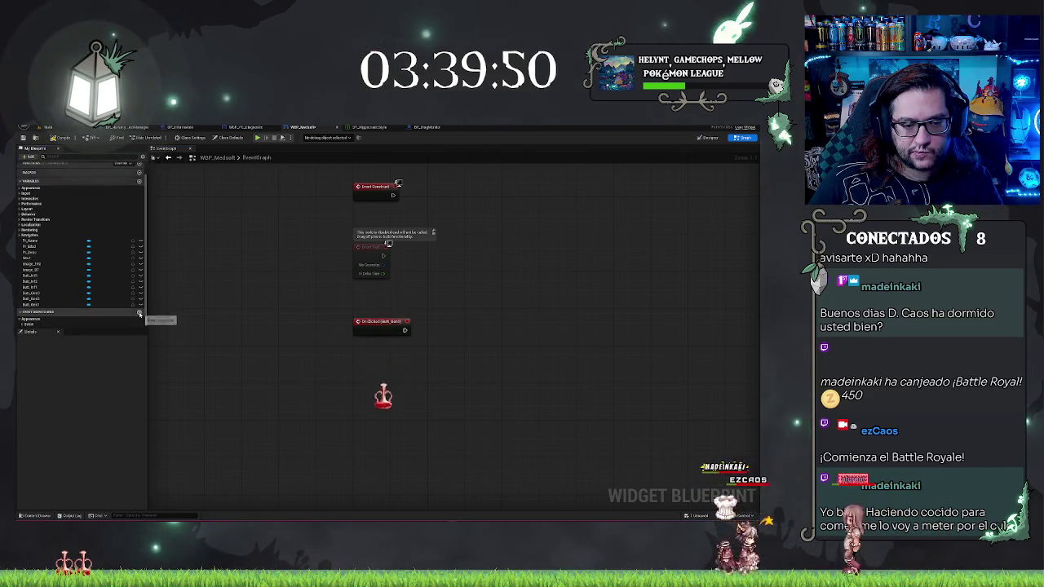
left_click(139, 313)
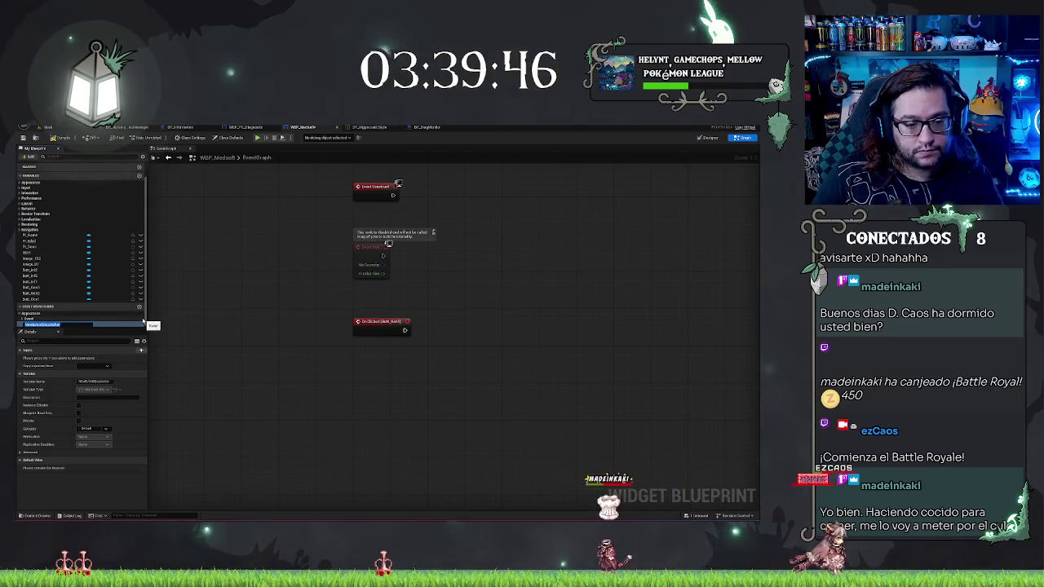
type("CallBack")
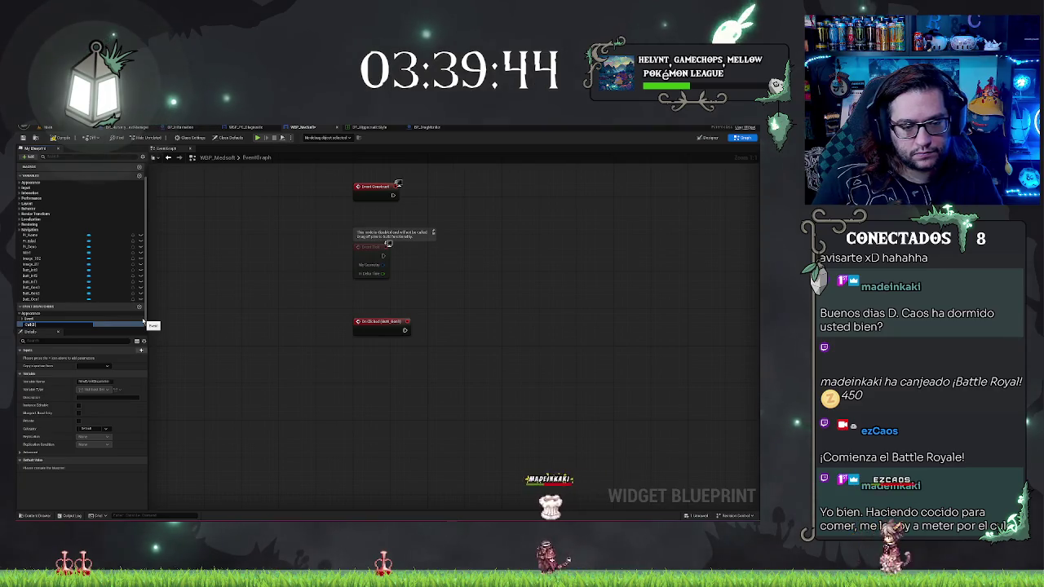
key("Return")
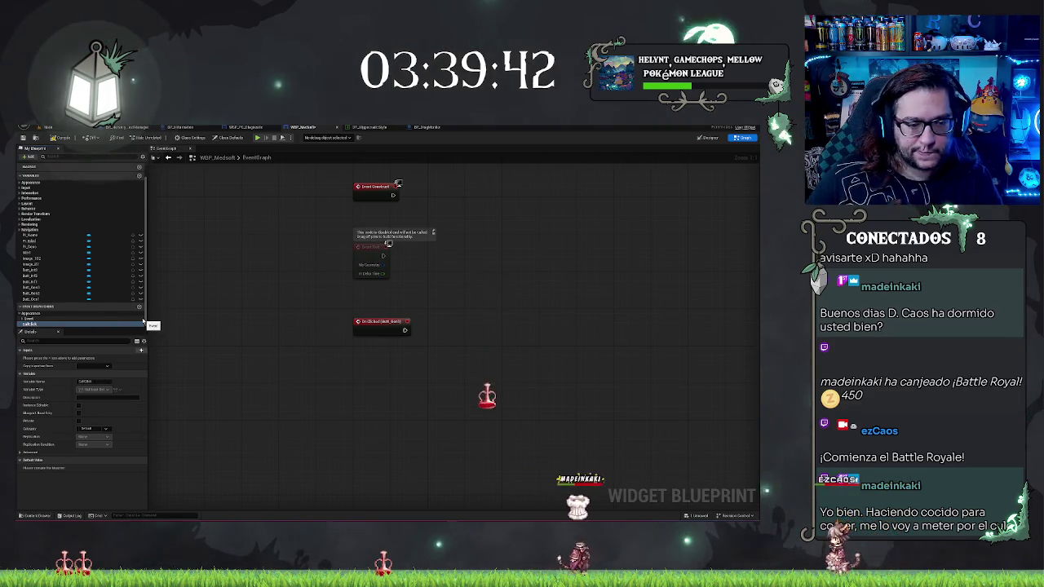
double_click(46, 326)
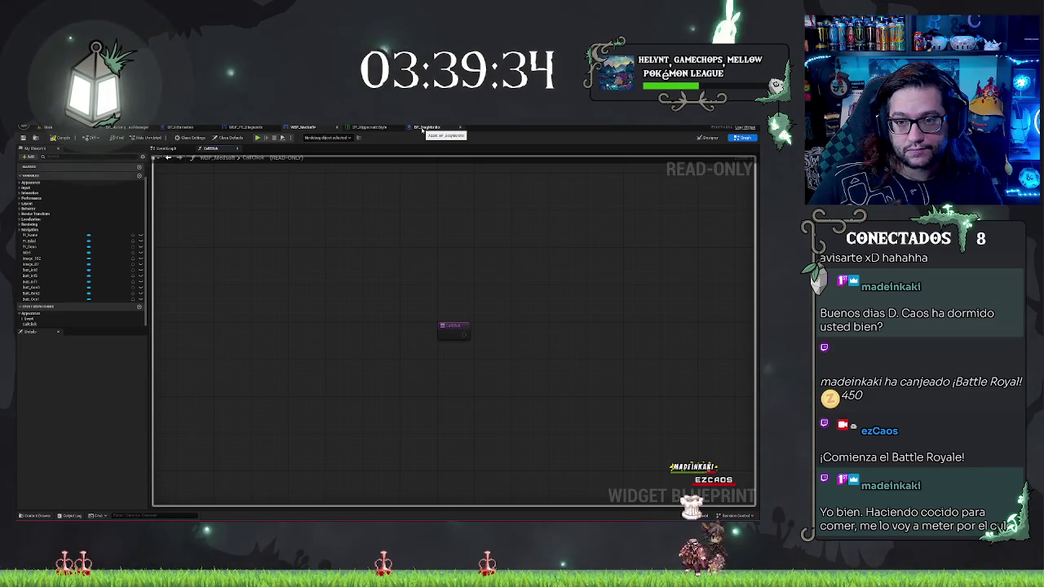
Step: Go to the Blueprints > UMG folder in the Content Browser
left_click(710, 137)
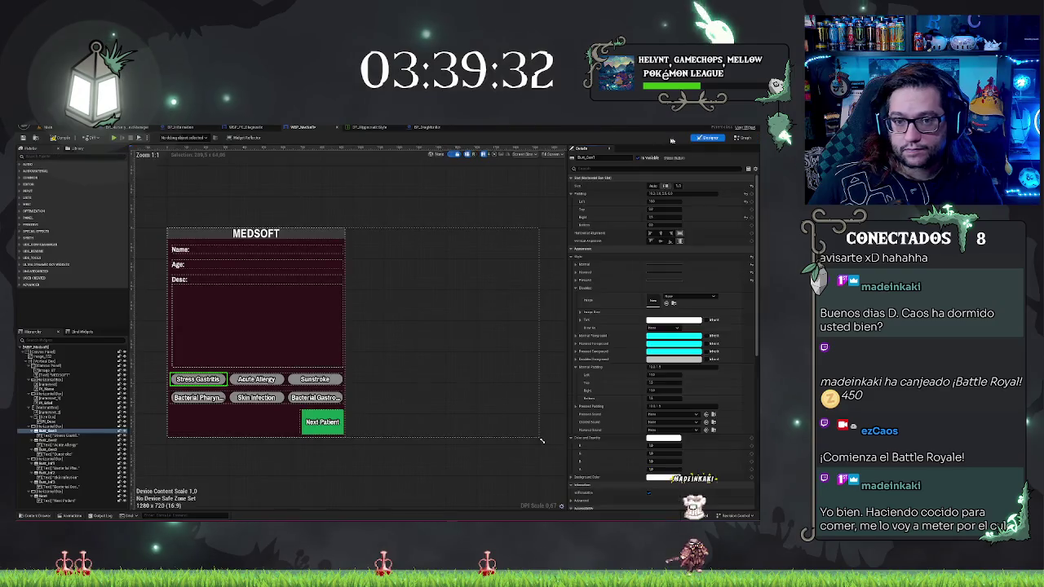
left_click(743, 137)
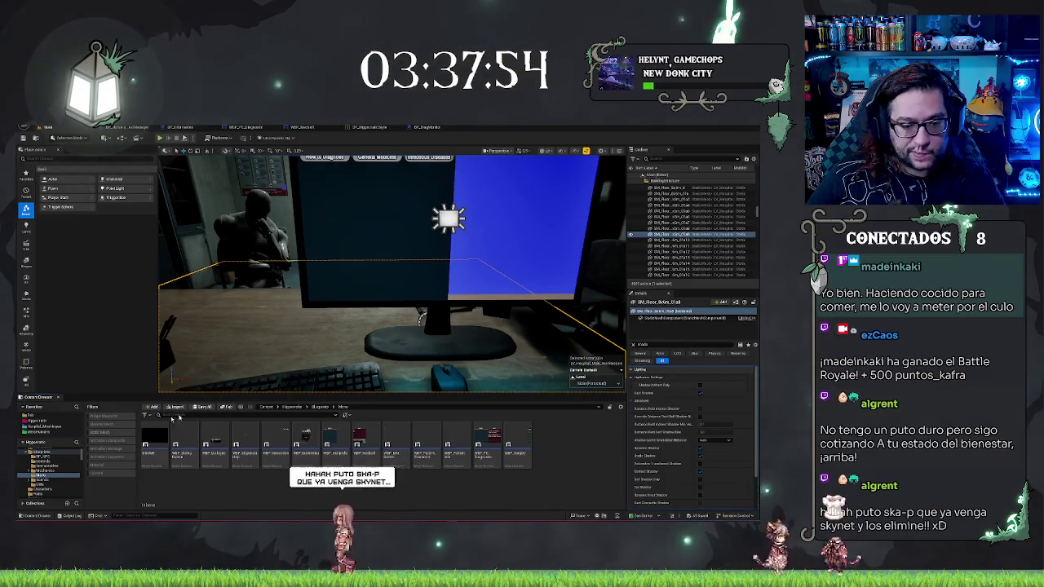
left_click(319, 407)
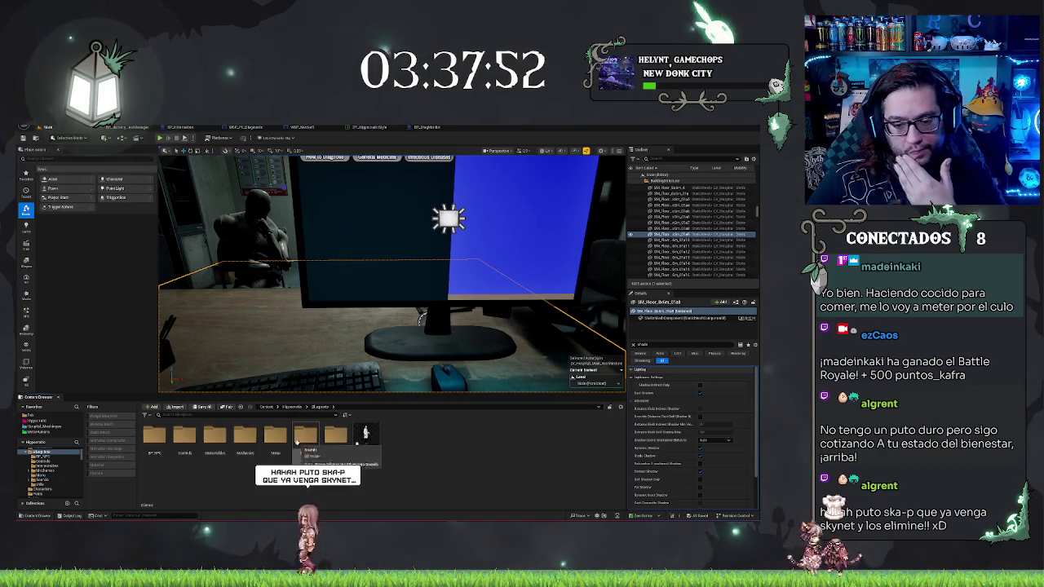
left_click(336, 441)
double_click(336, 441)
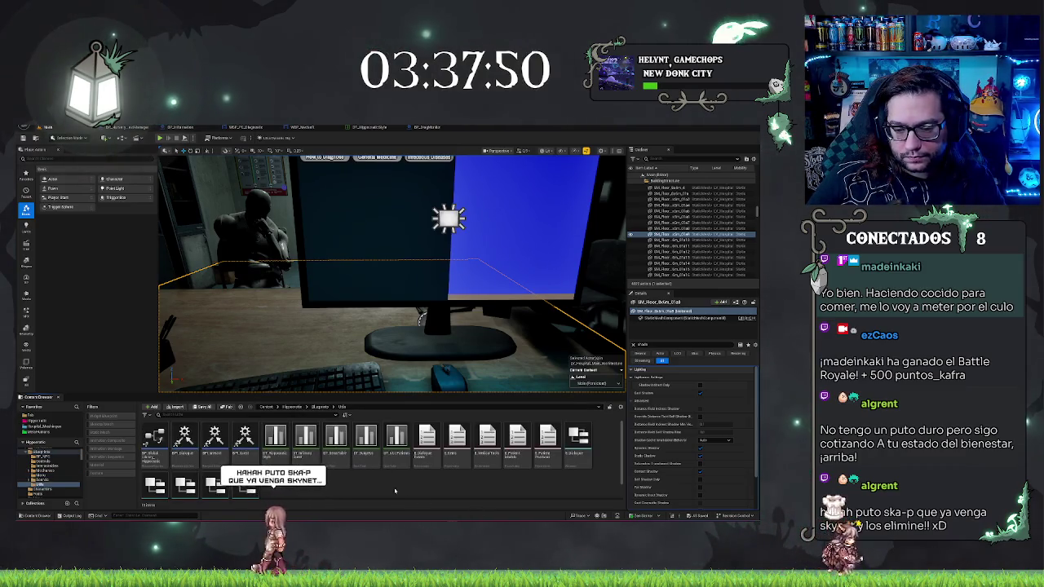
Step: Create a new enumeration asset in the UMG folder and open it in the enum editor
right_click(395, 490)
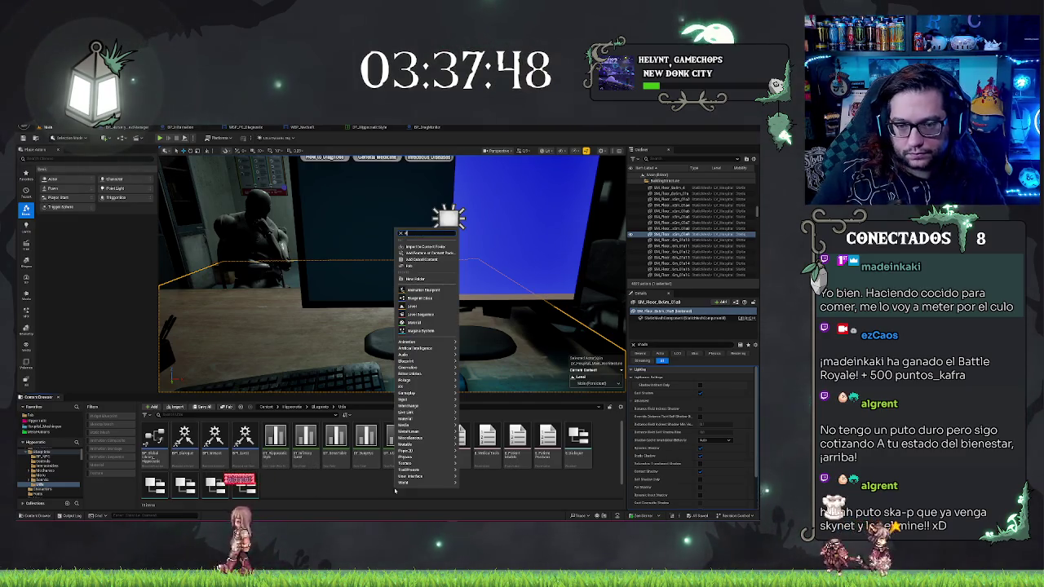
type("widget")
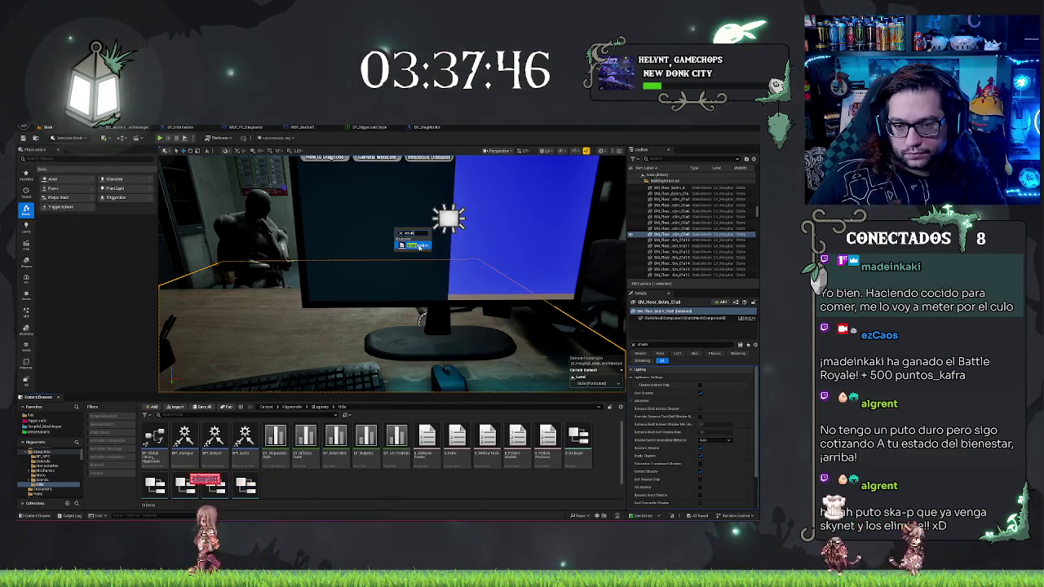
left_click(416, 245)
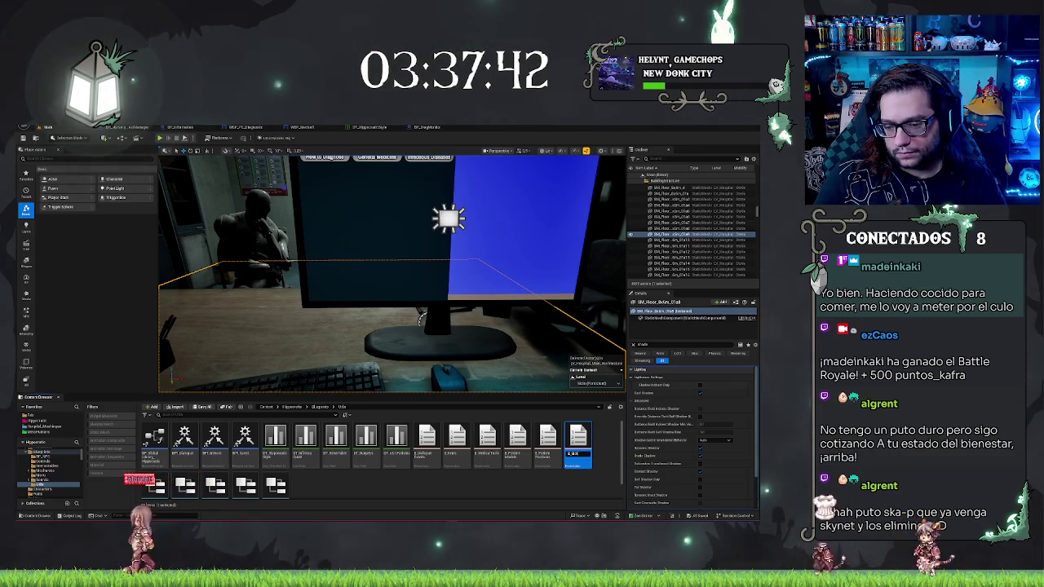
double_click(575, 444)
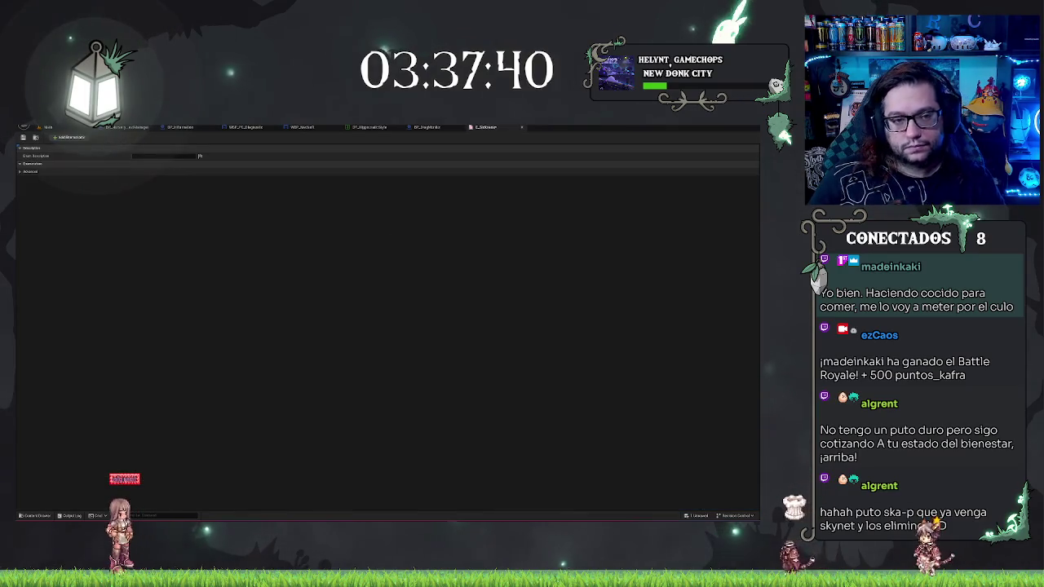
Step: Add enumerator entries, delete the extra seventh one, and switch to BP_DiagMonitor
left_click(69, 137)
left_click(70, 137)
left_click(69, 137)
left_click(70, 137)
left_click(69, 137)
left_click(69, 137)
left_click(70, 137)
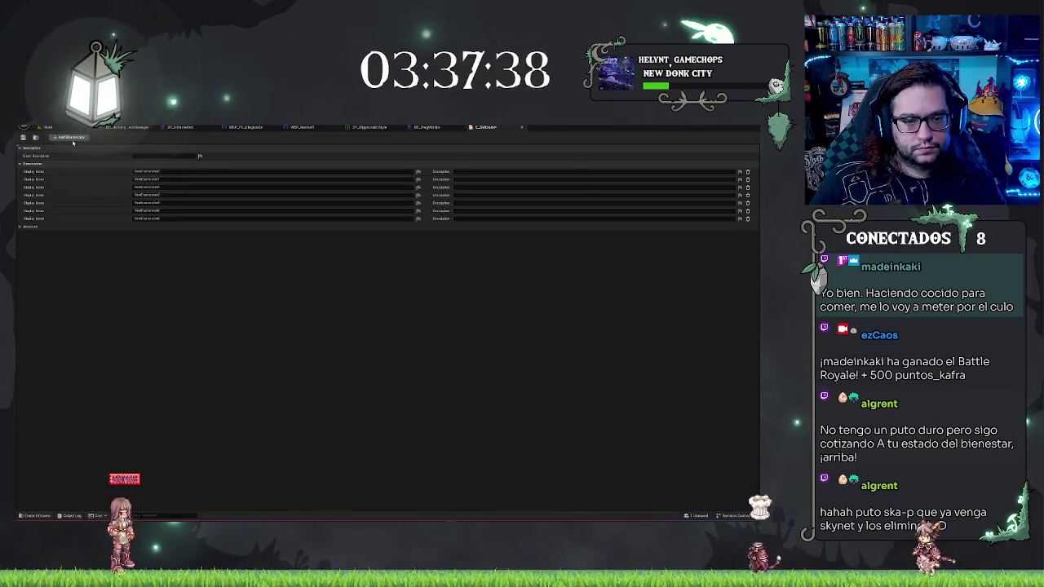
left_click(747, 219)
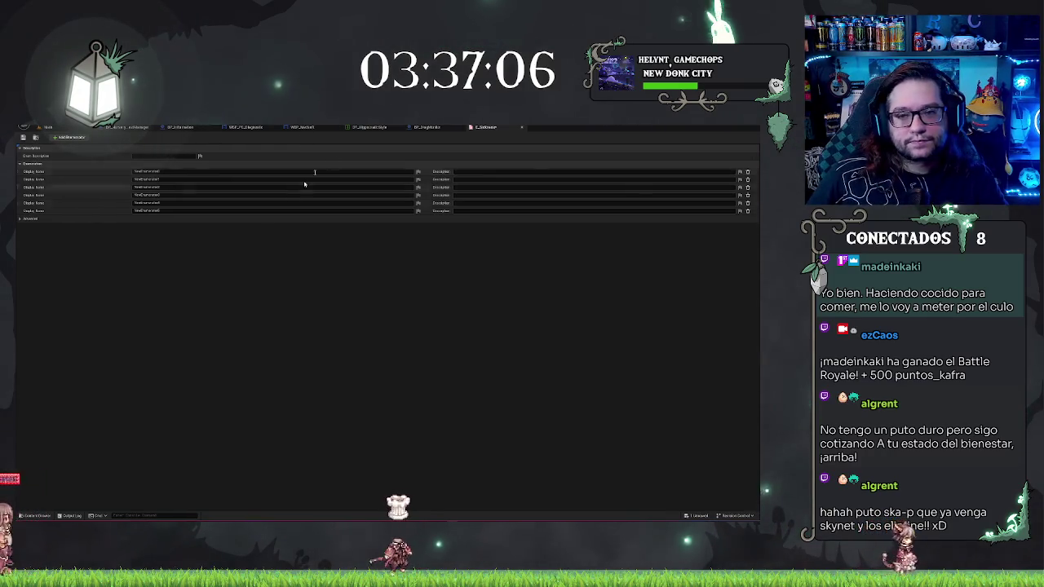
left_click(445, 128)
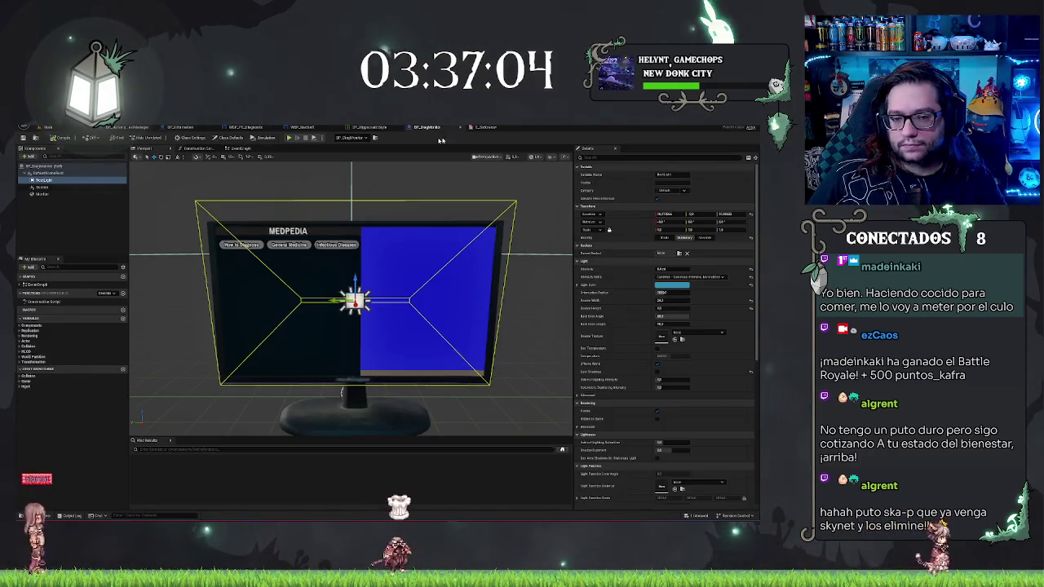
Step: Check the WBP_PC_Diagnostic layout, then return to the enumeration's six entries
left_click(262, 129)
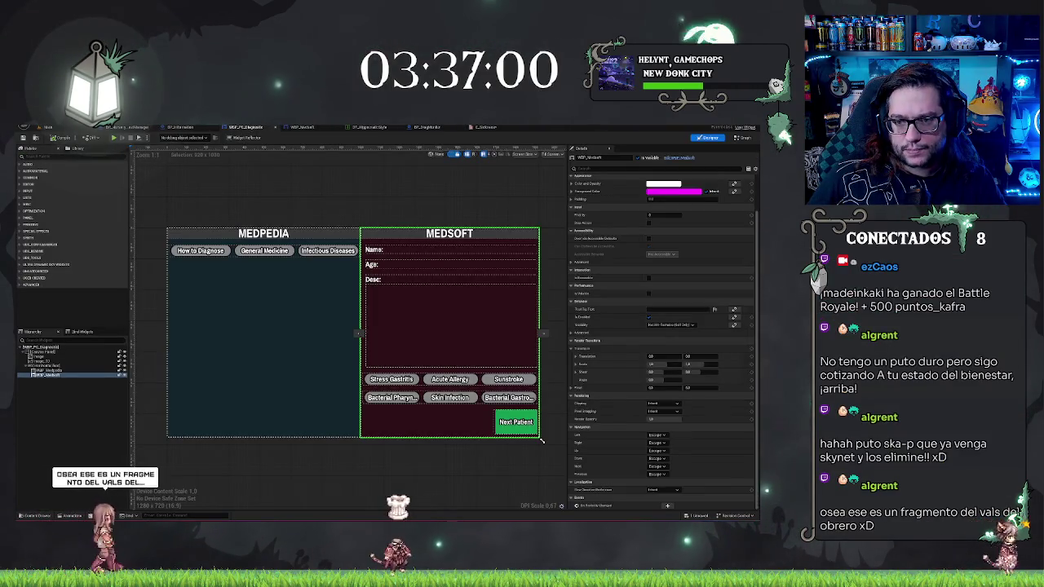
left_click(485, 128)
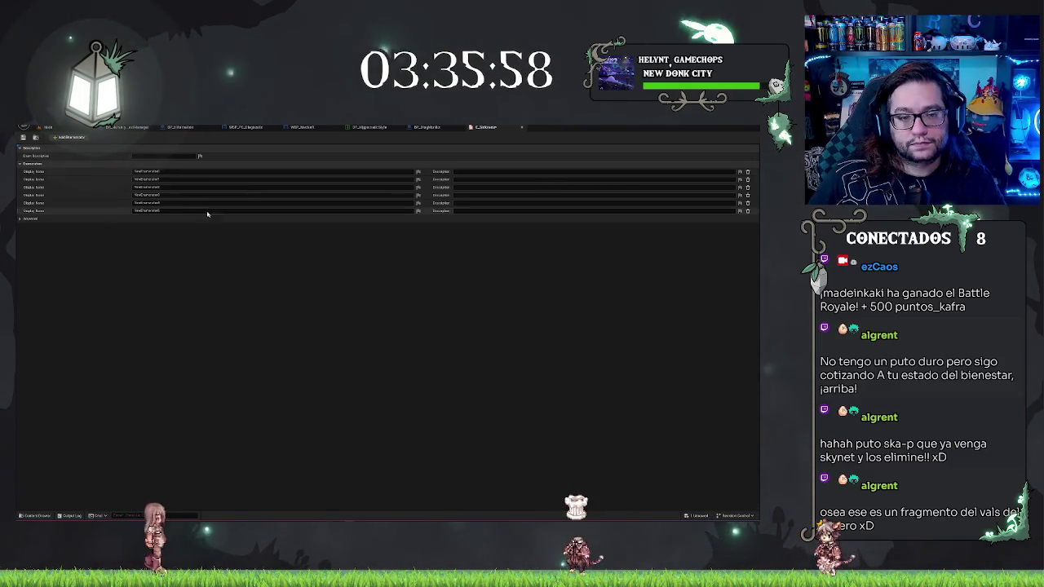
Step: Rename the six enumerator display names to diagnoses such as StressGastritis, AcuteAllergy and Sunstroke
left_click(121, 171)
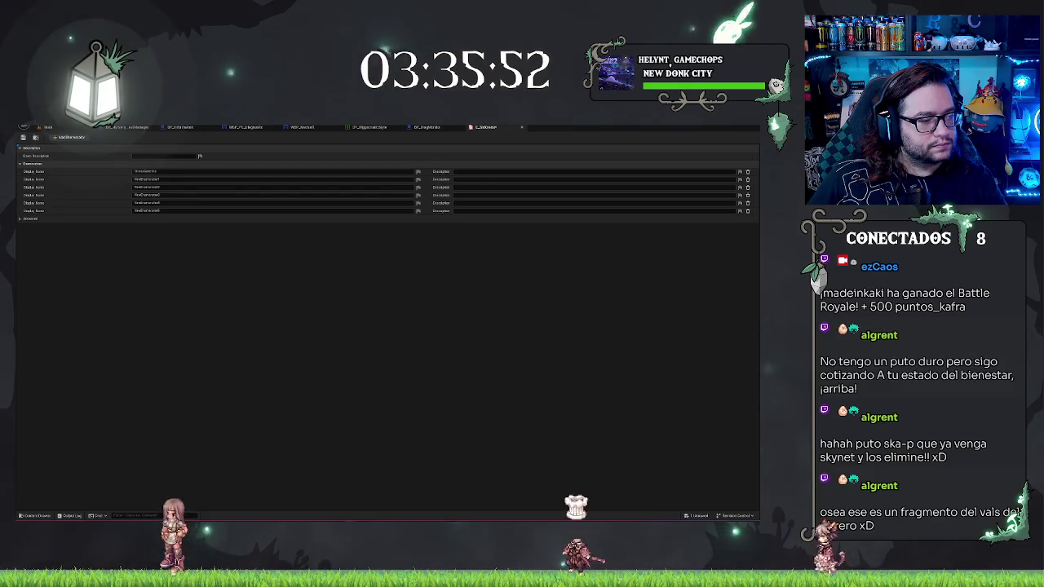
left_click(137, 179)
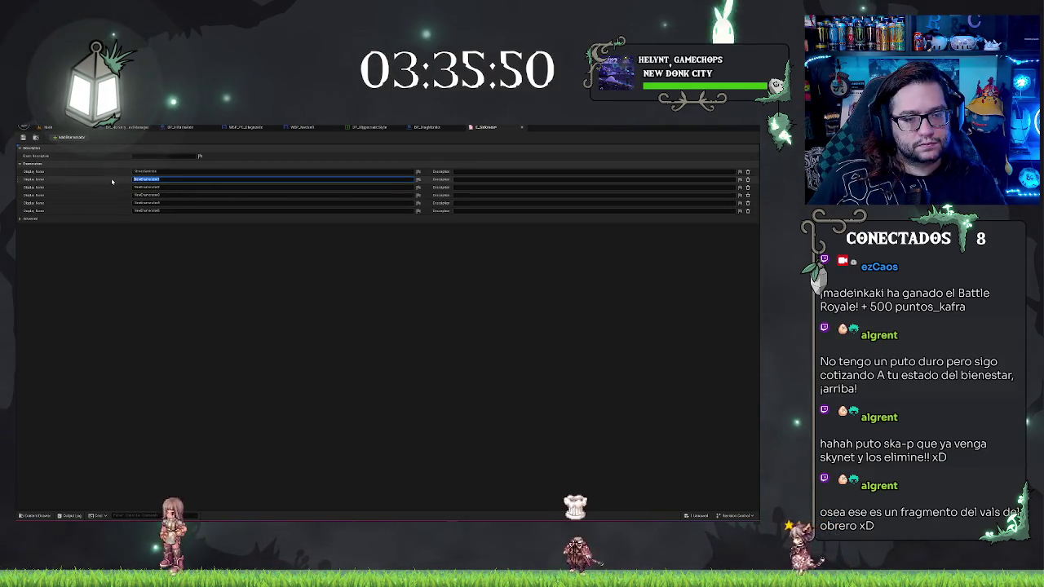
key("Return")
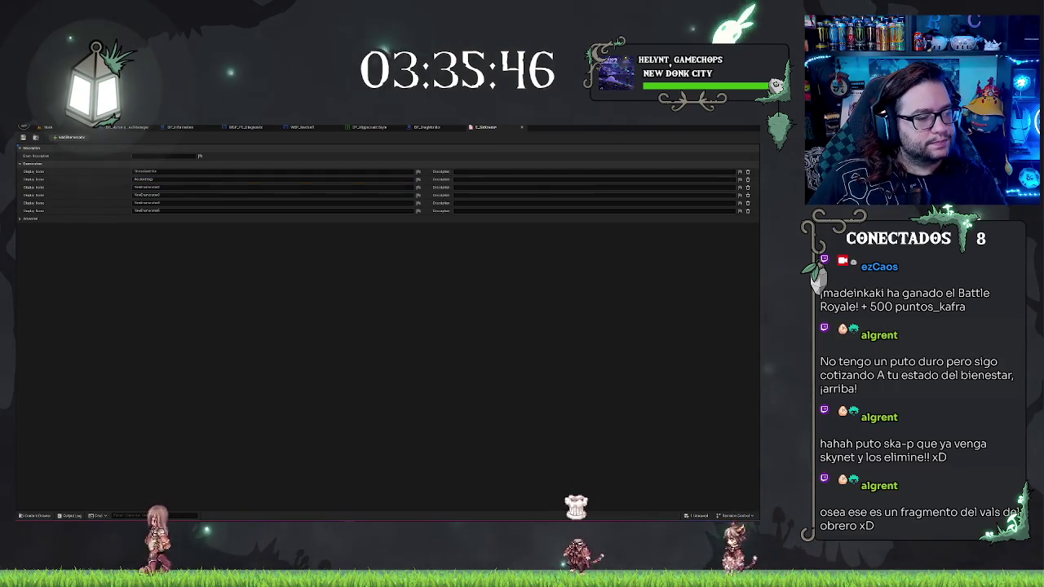
left_click(137, 187)
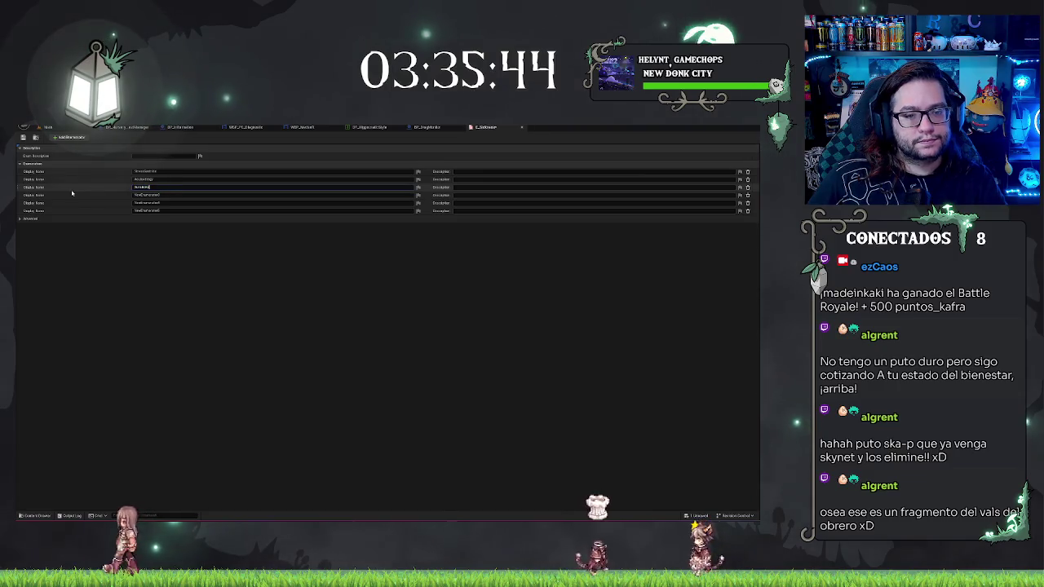
type("Scratched")
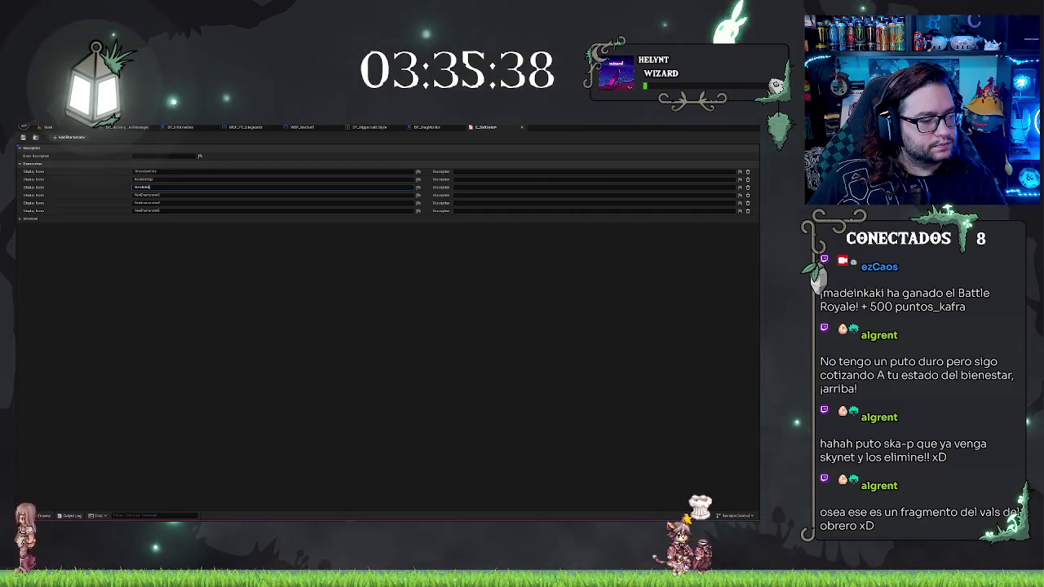
left_click(161, 194)
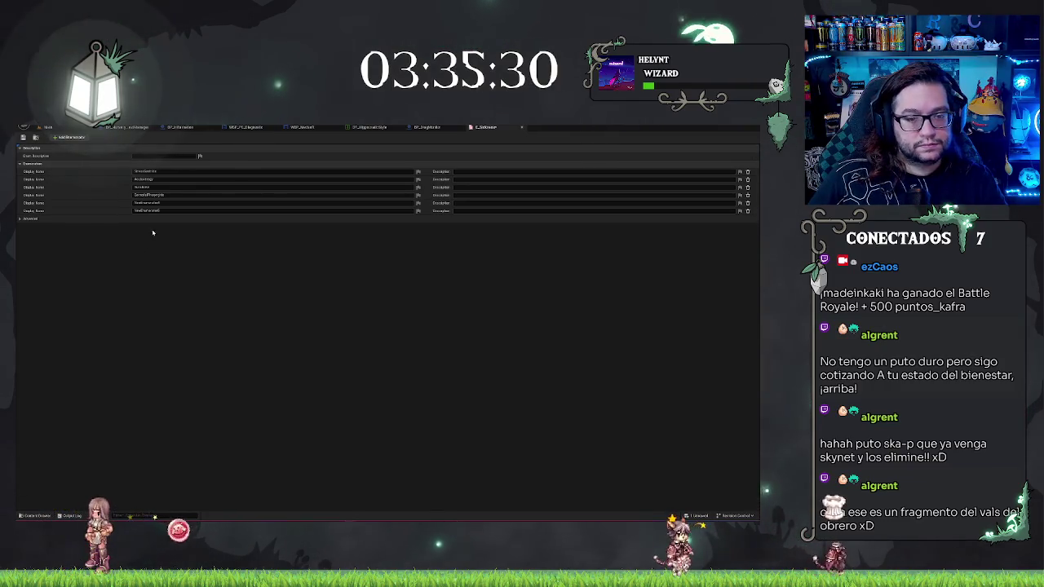
left_click(175, 203)
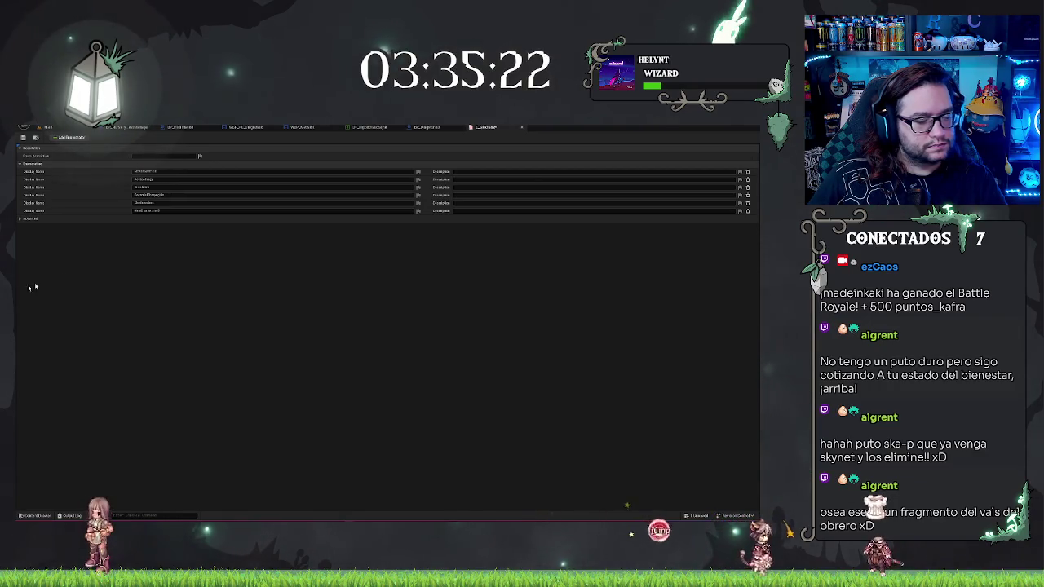
left_click(163, 210)
key("ctrl+v")
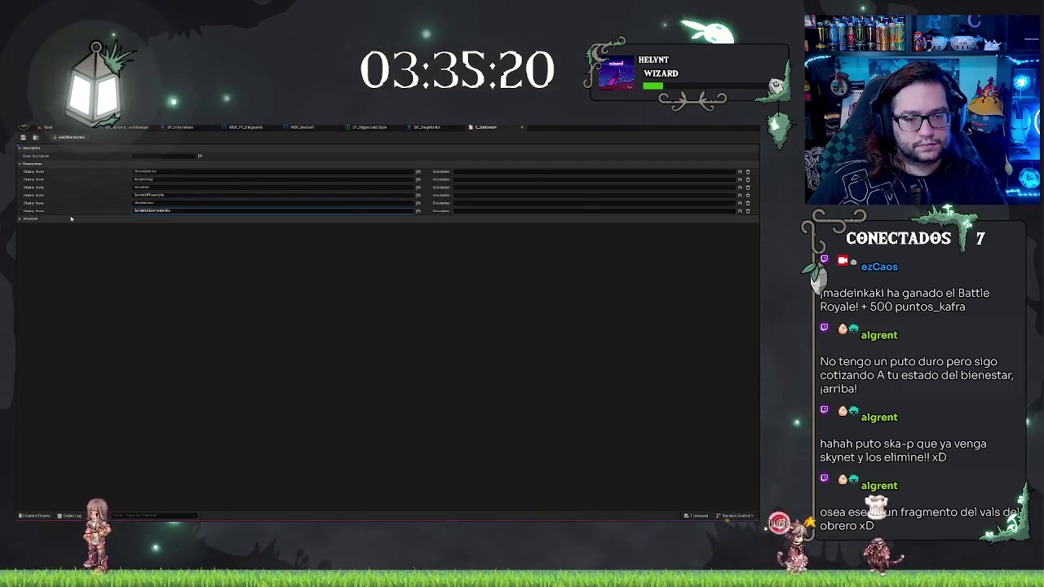
key("Return")
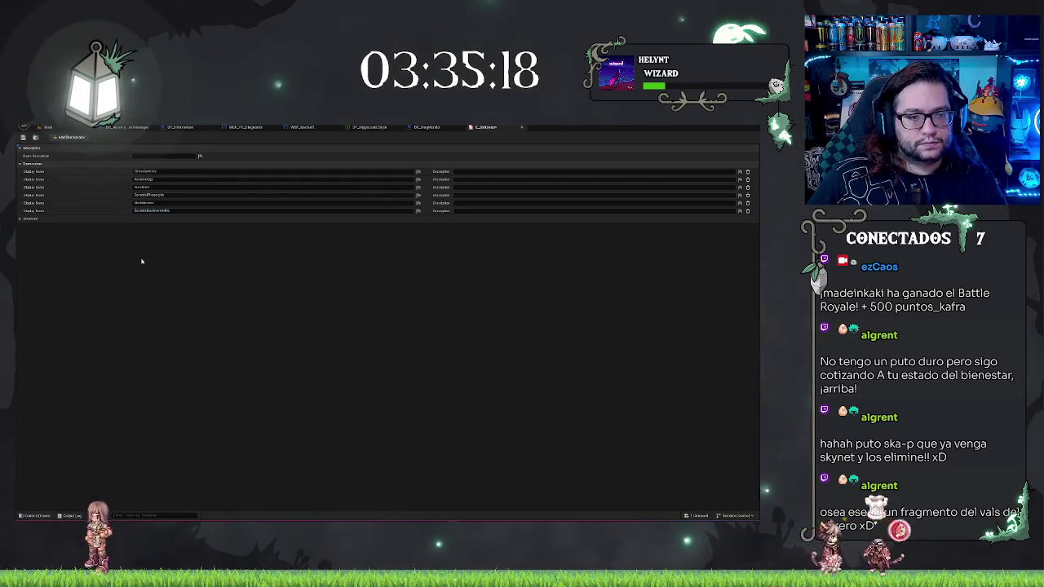
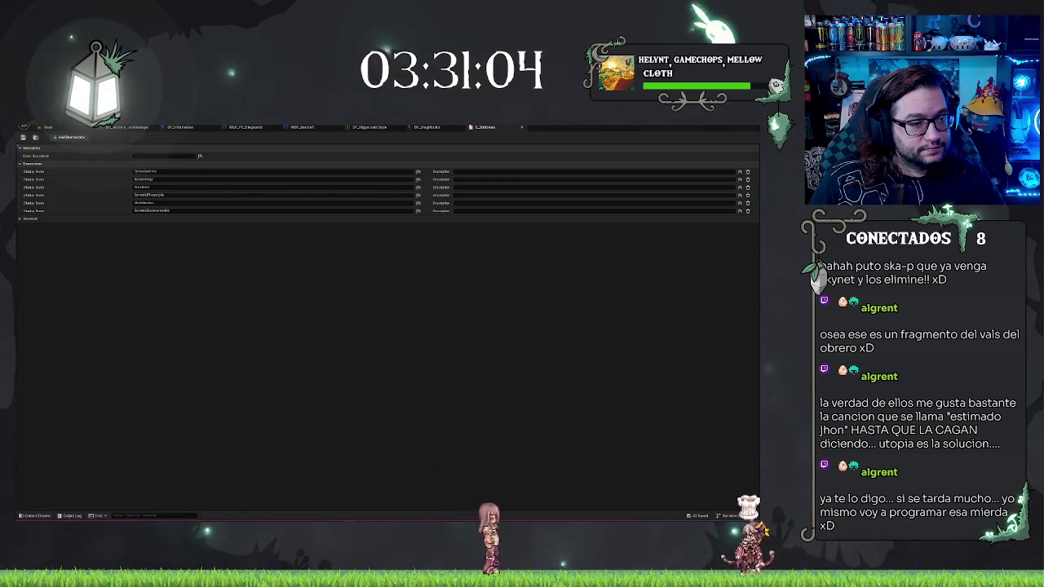
Step: Go back to the main level editor and dismiss the Content Browser's new-asset menu
left_click(45, 126)
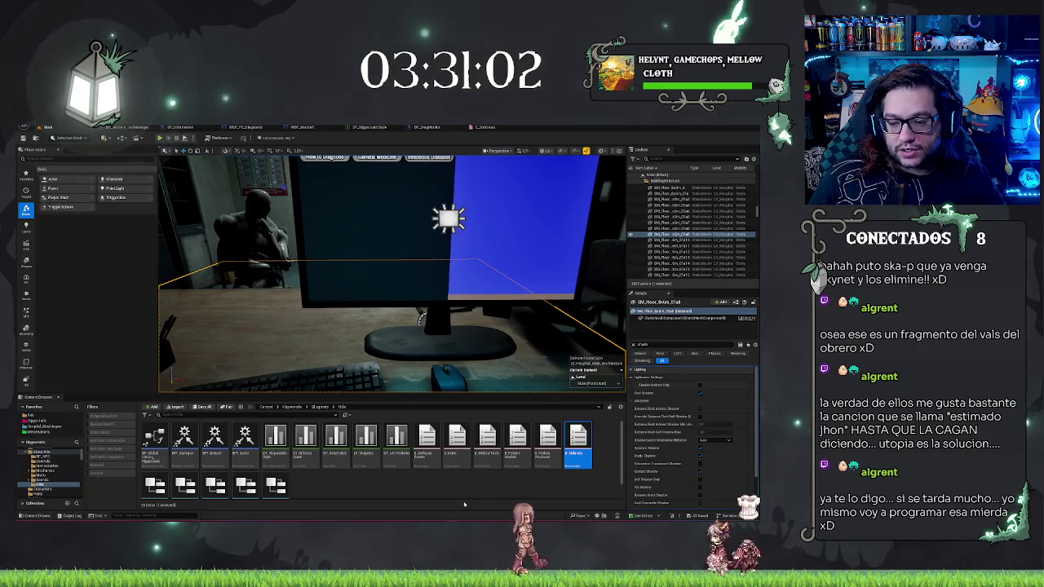
right_click(483, 487)
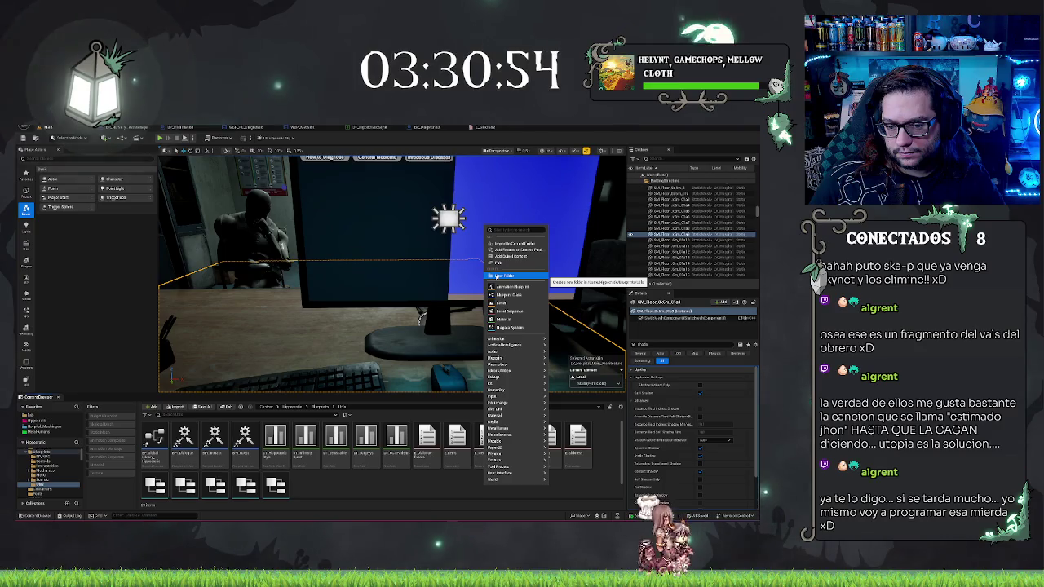
left_click(429, 491)
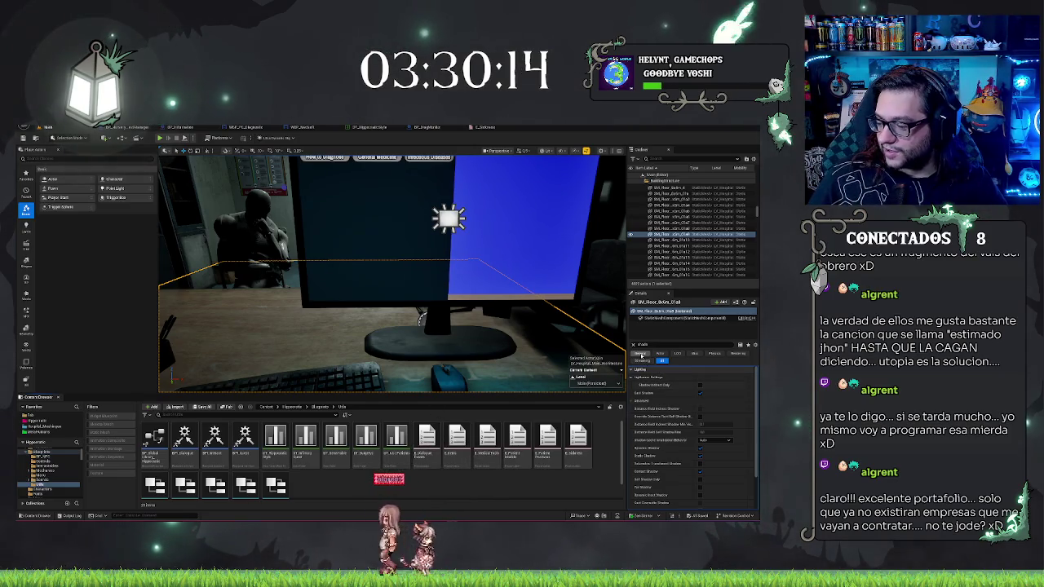
Step: Create a Blueprint structure from the 'struct' search and name it S_FadeOut
right_click(501, 490)
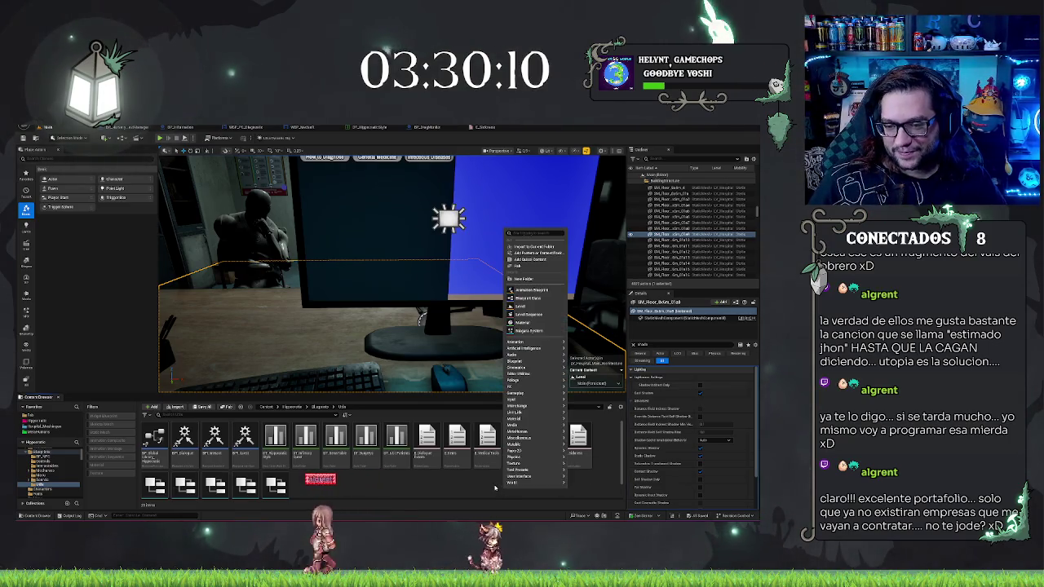
mouse_move(494, 485)
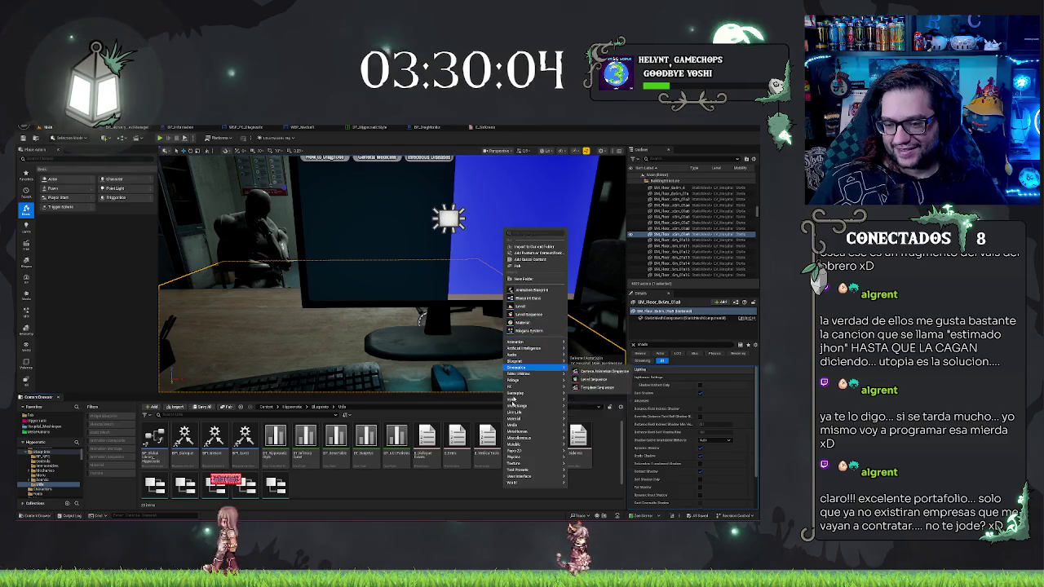
mouse_move(538, 393)
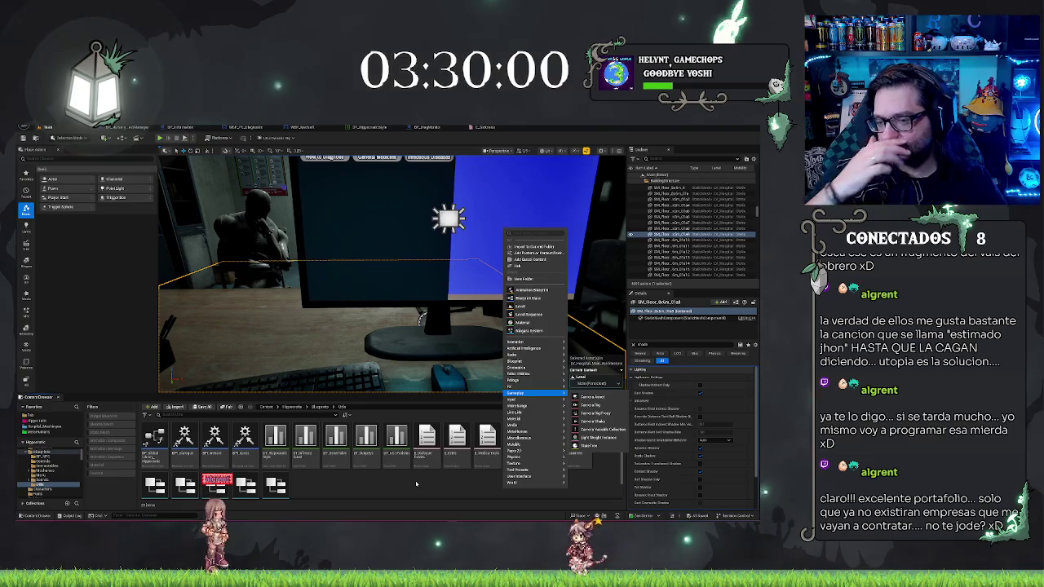
right_click(478, 482)
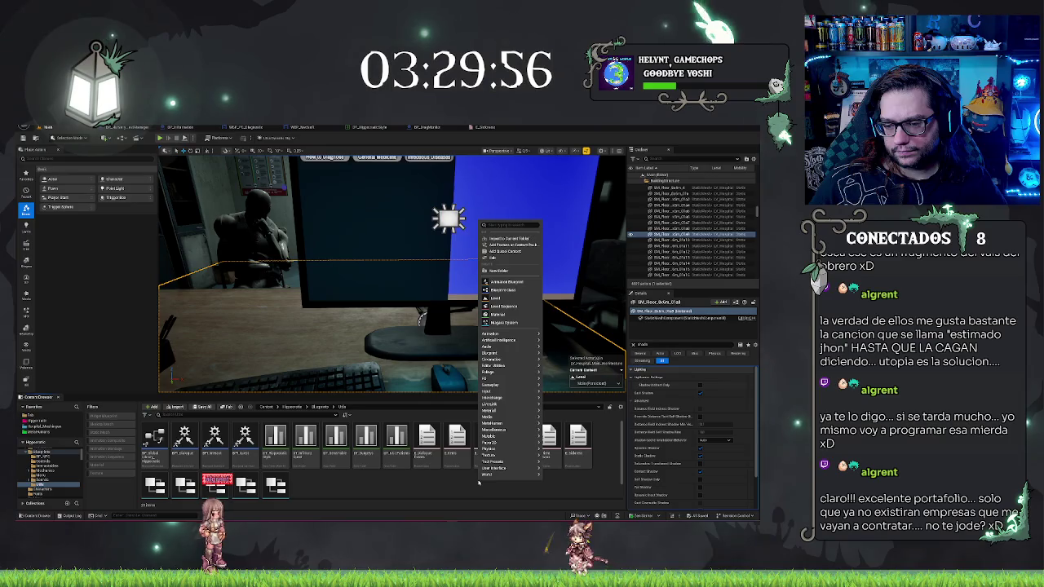
right_click(459, 482)
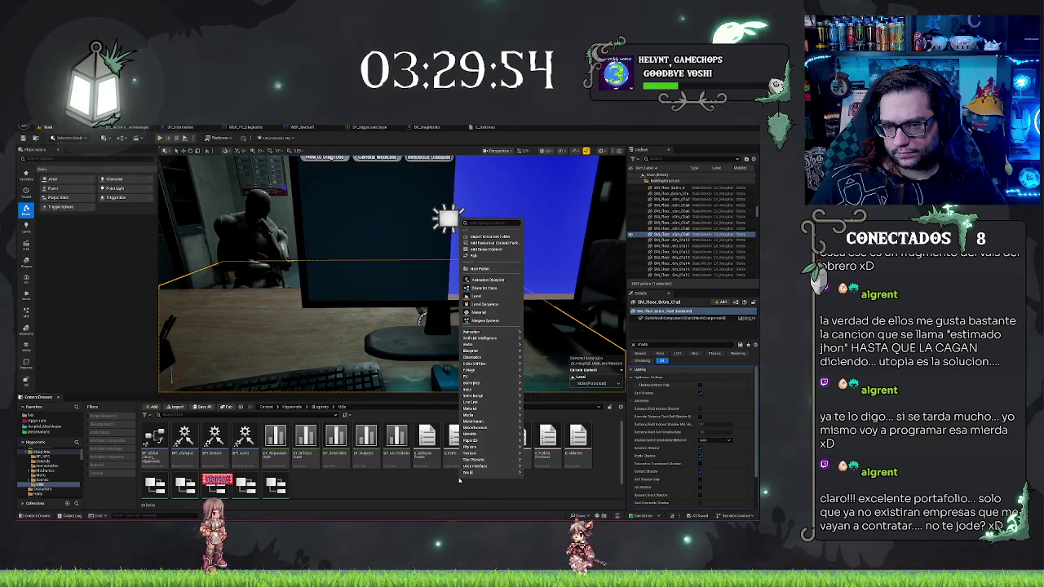
type("truct")
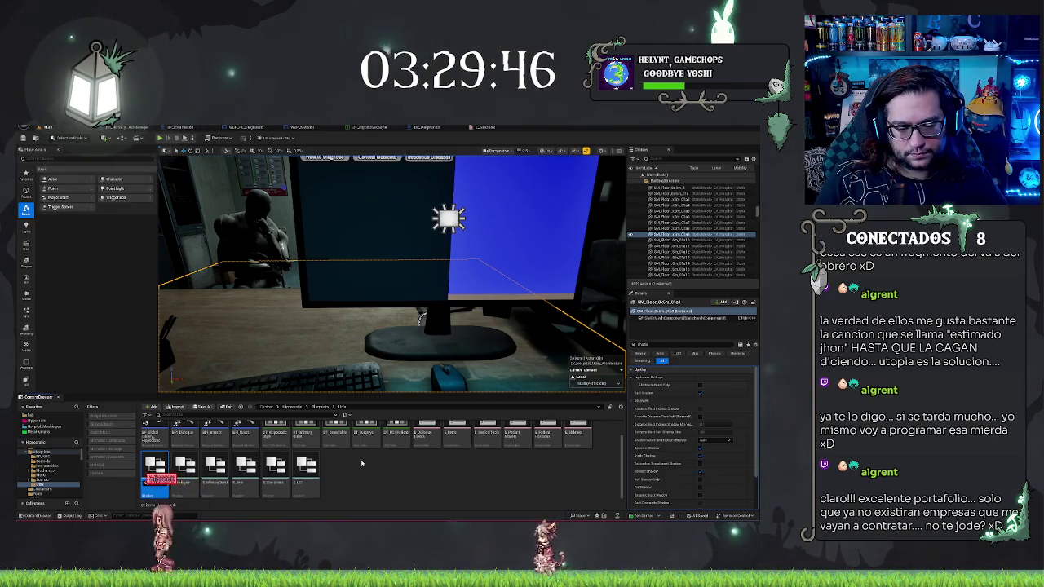
type("S_Fade")
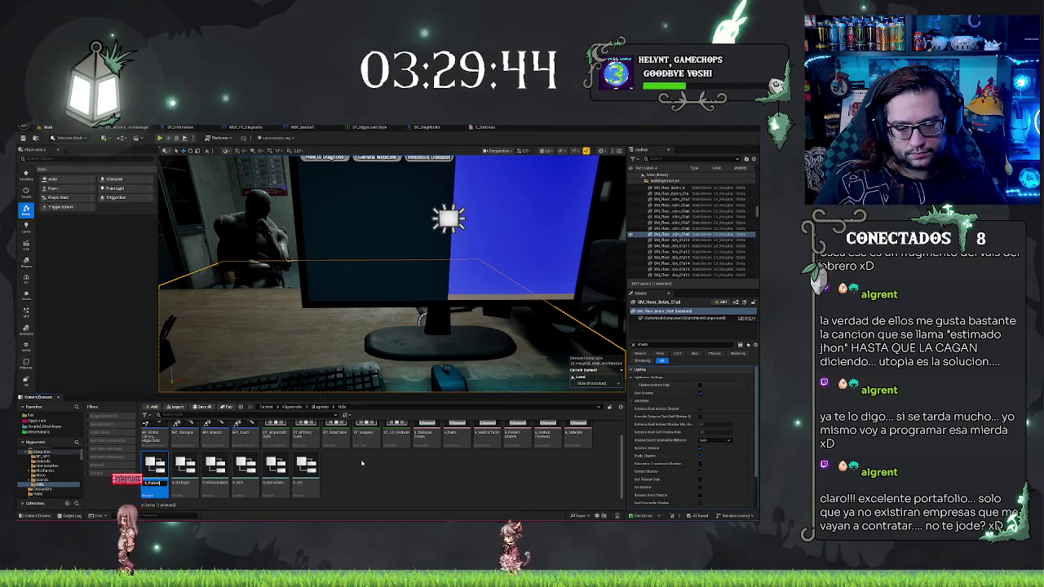
type("Out")
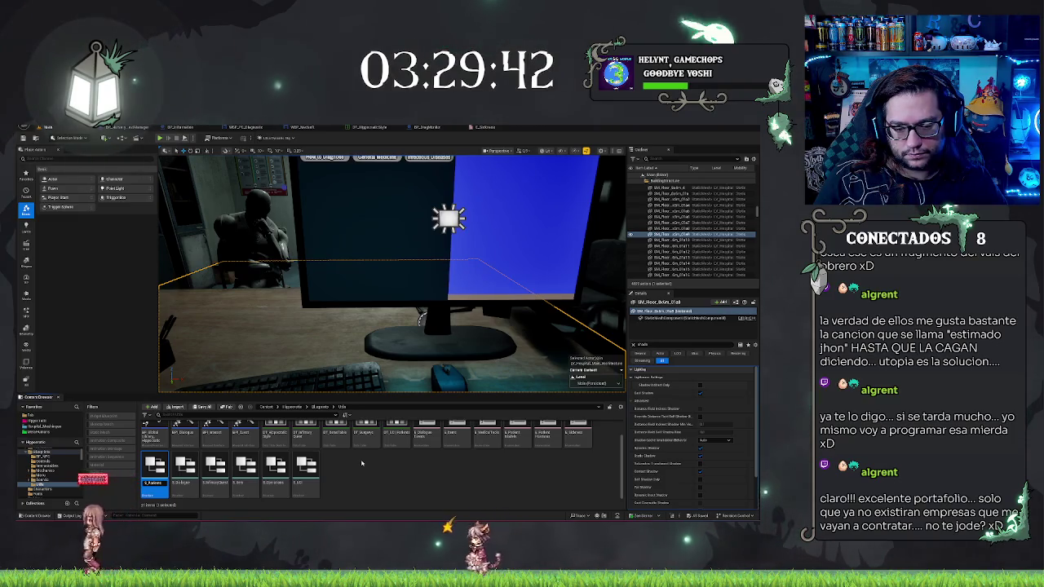
key("Return")
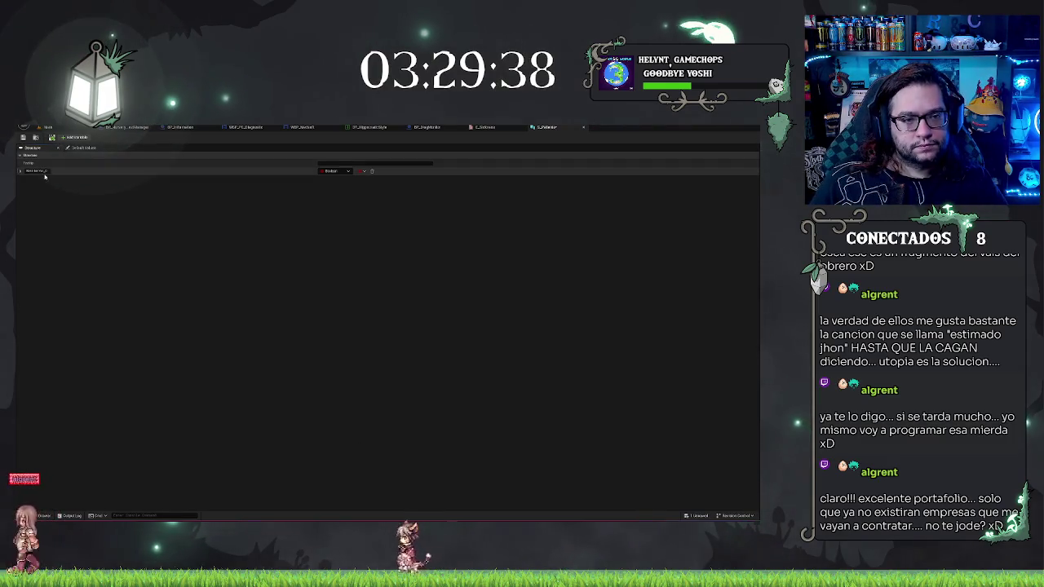
Step: Add the first four structure members, naming the third one Gender
double_click(41, 171)
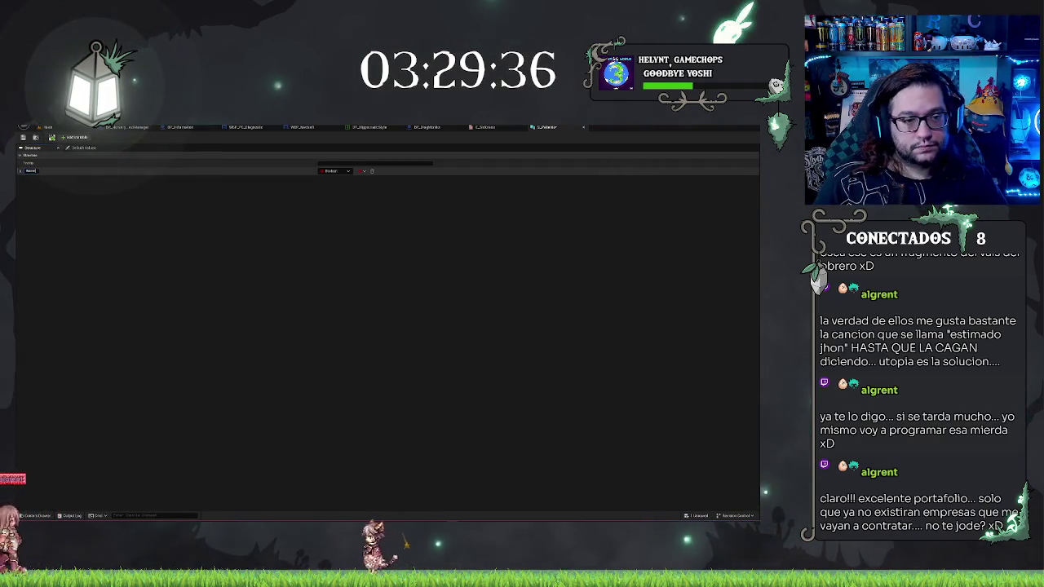
key("Return")
left_click(75, 137)
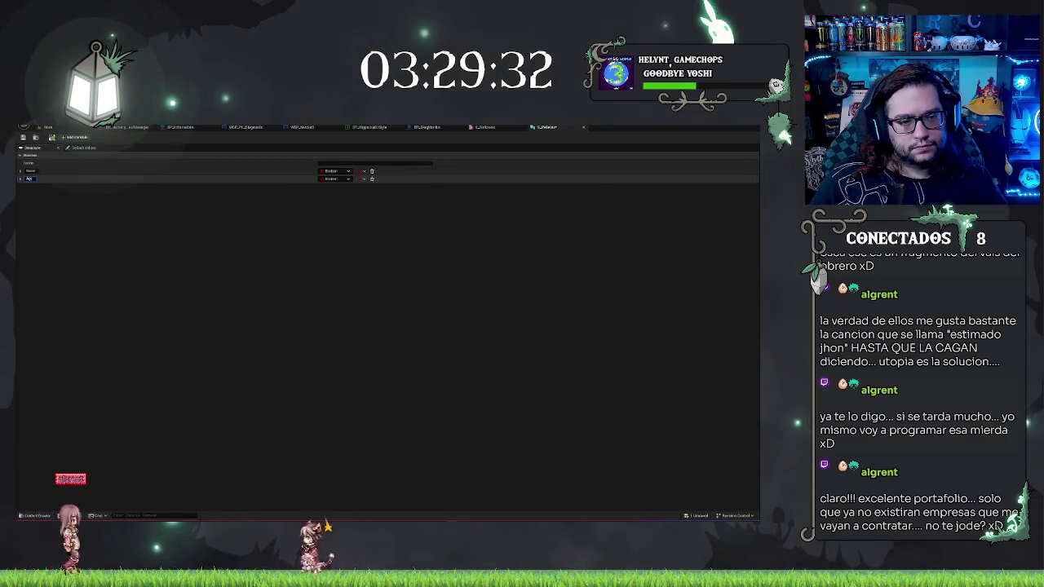
key("Return")
left_click(65, 138)
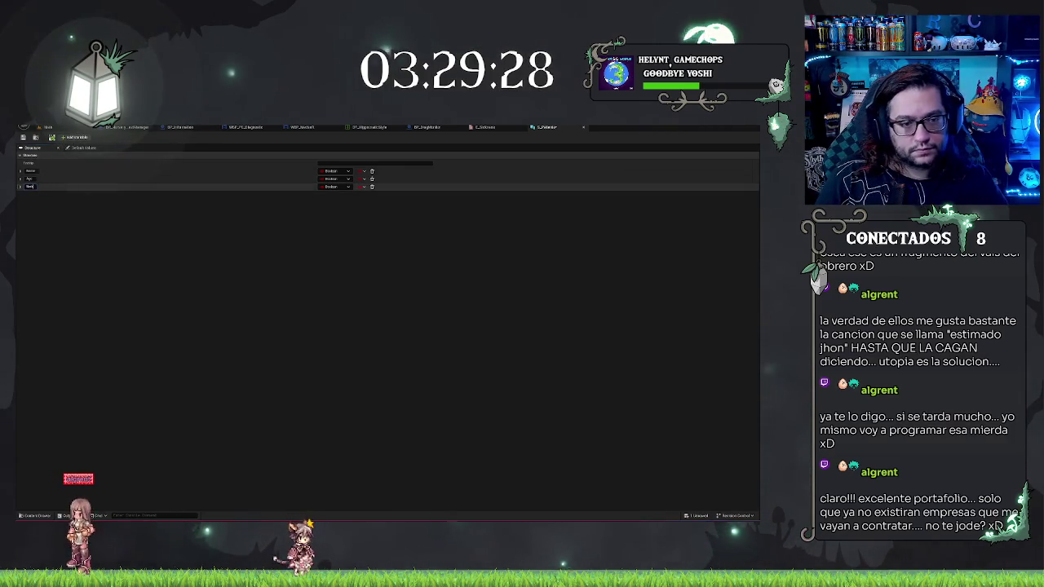
type("Gender")
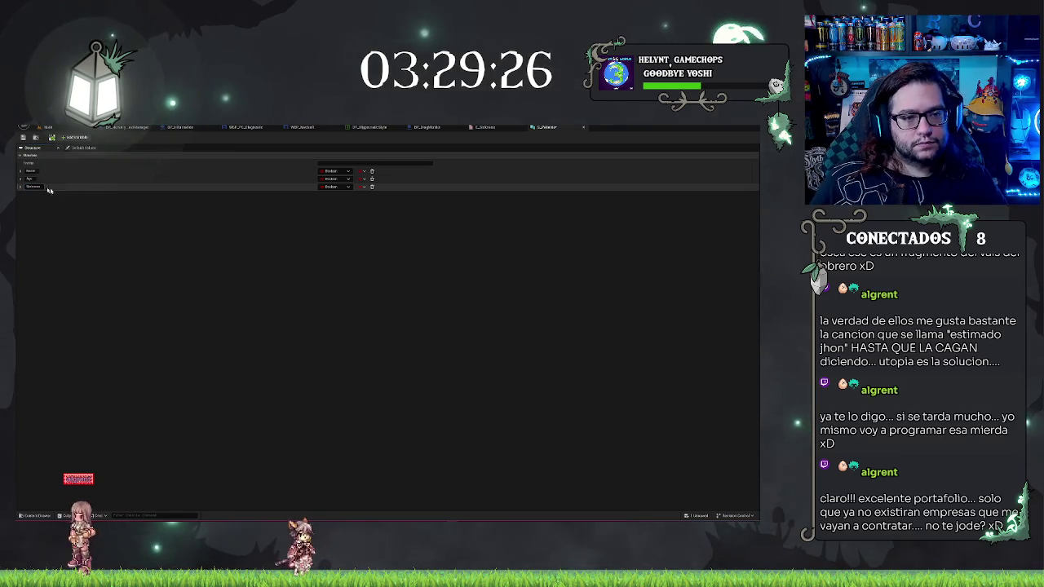
key("Return")
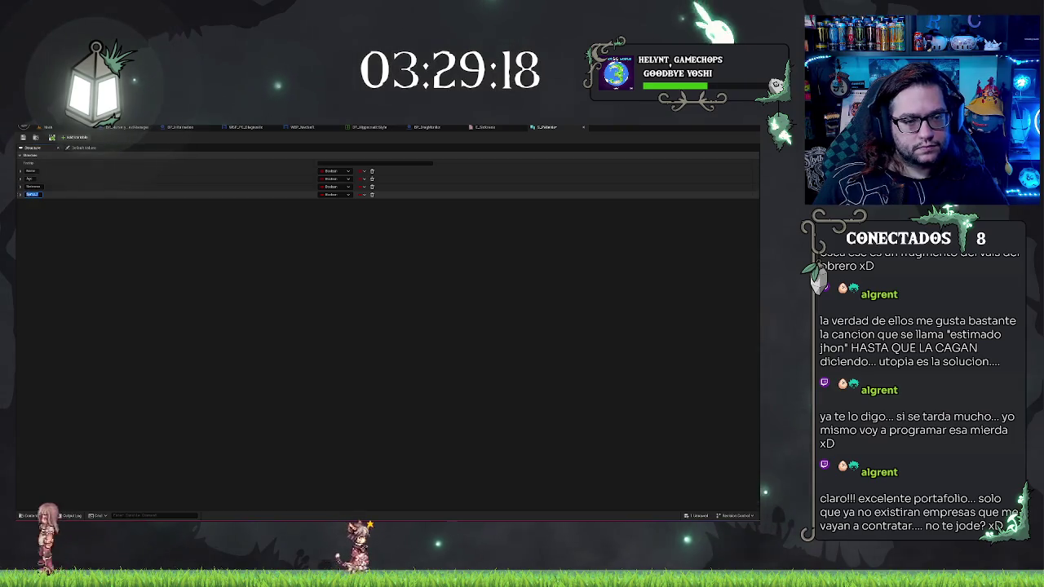
key("Return")
Step: Add three more members, naming them Sprite_3 and Sezas, then return to the level editor
left_click(76, 136)
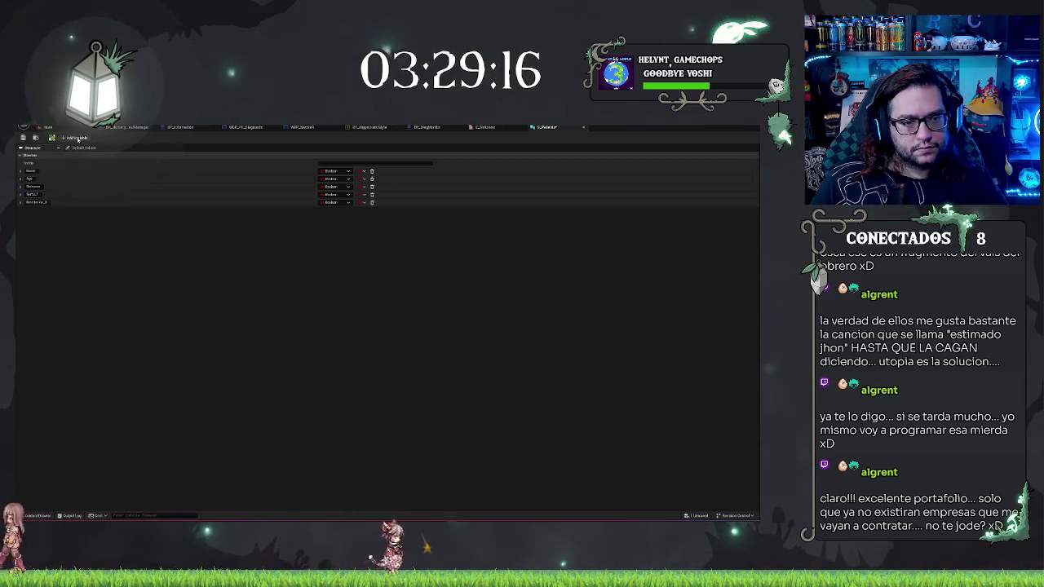
left_click(76, 137)
left_click(36, 201)
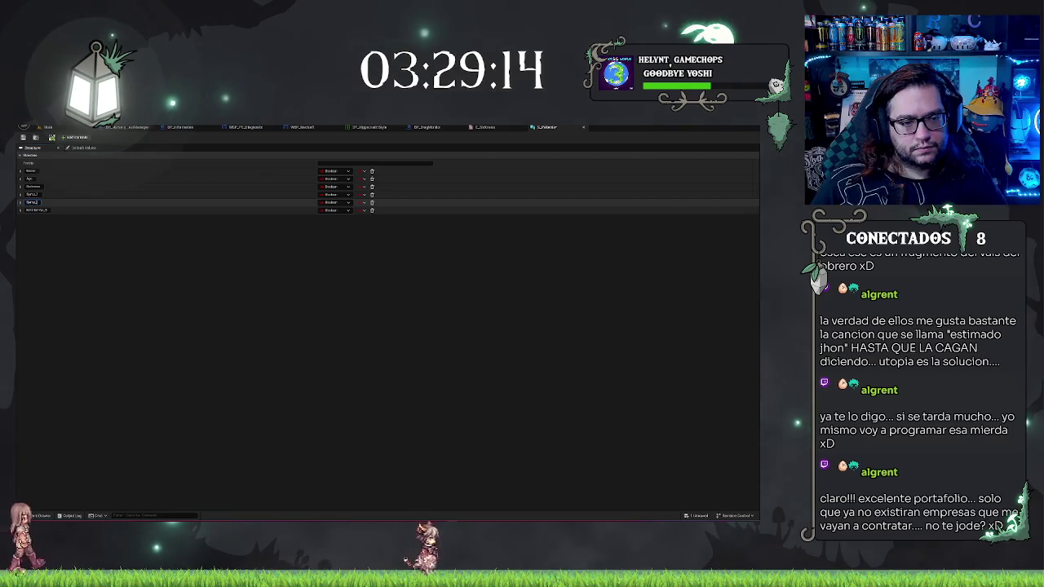
left_click(36, 209)
type("Sprite_3")
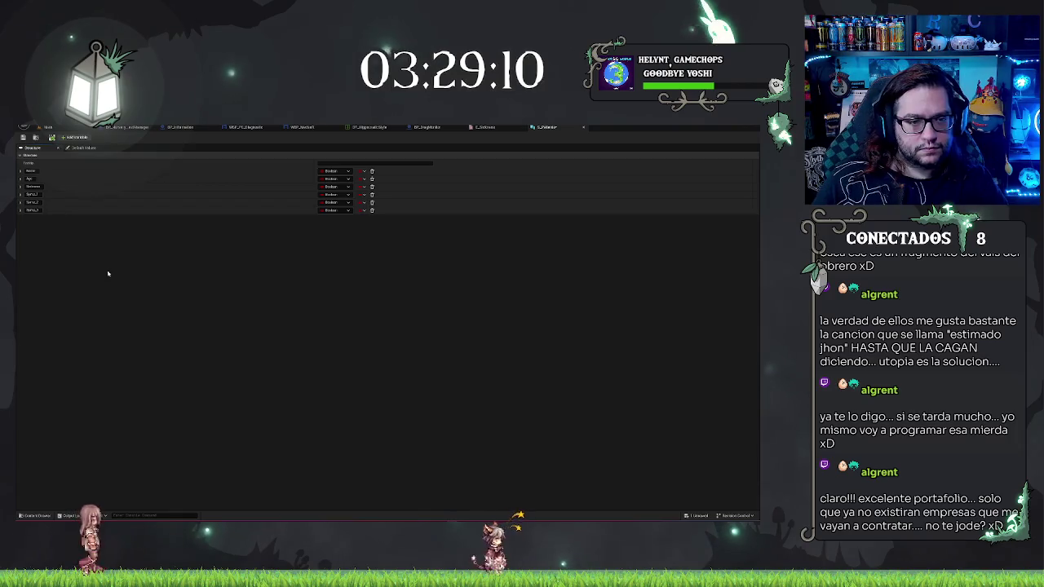
left_click(76, 137)
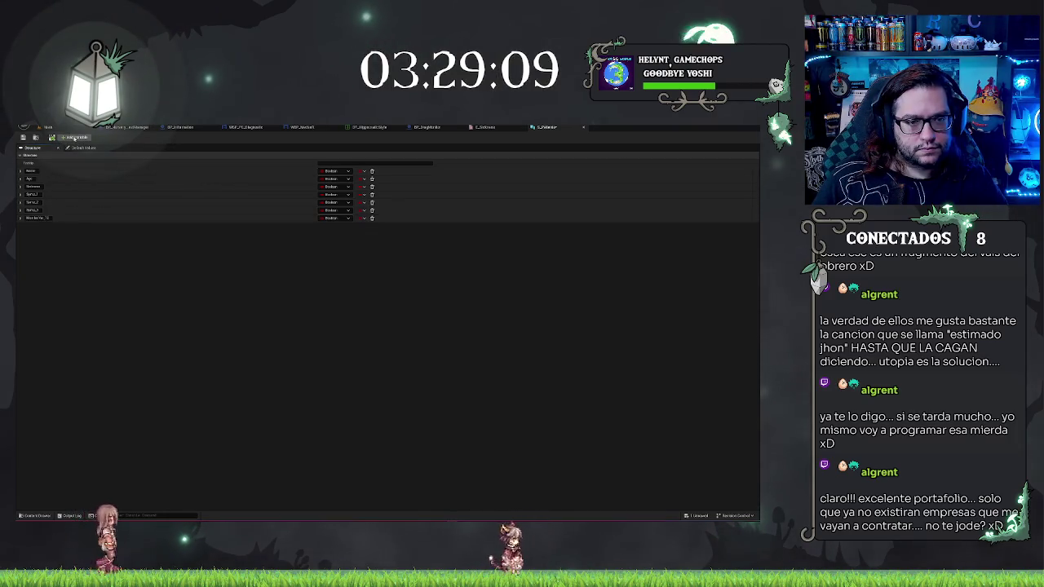
left_click(36, 217)
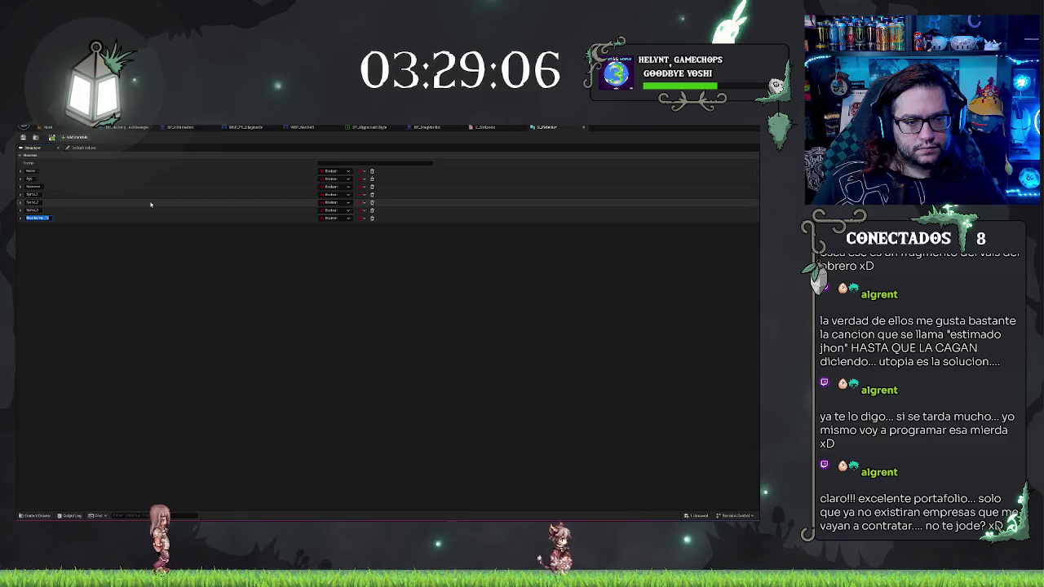
type("S")
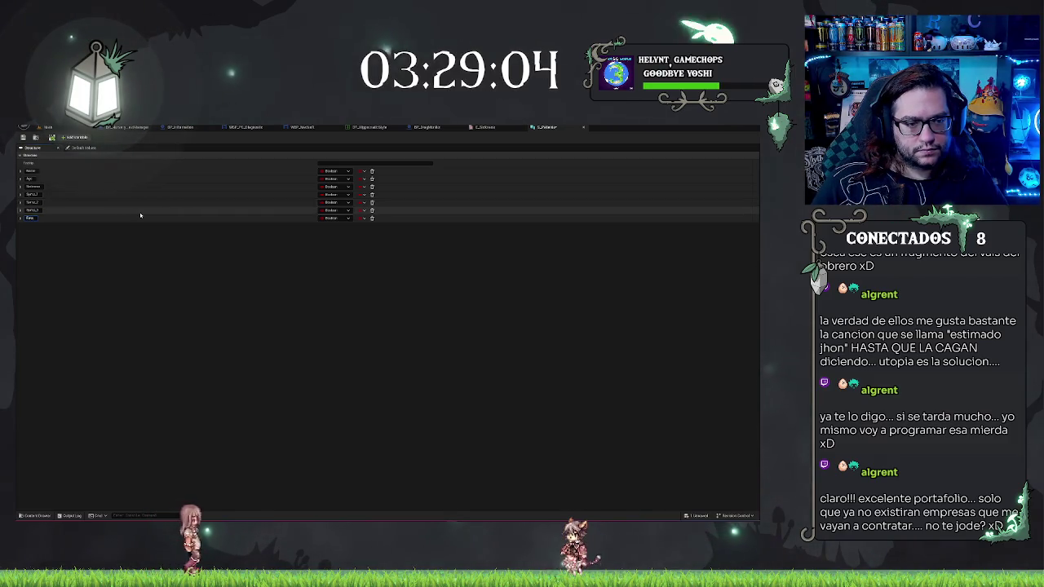
type("eza")
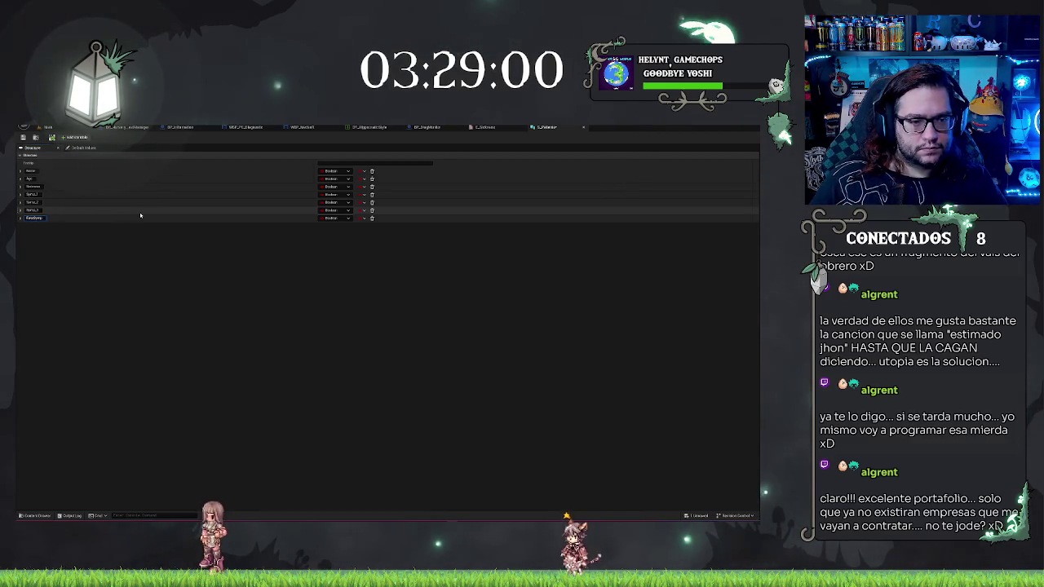
type("s")
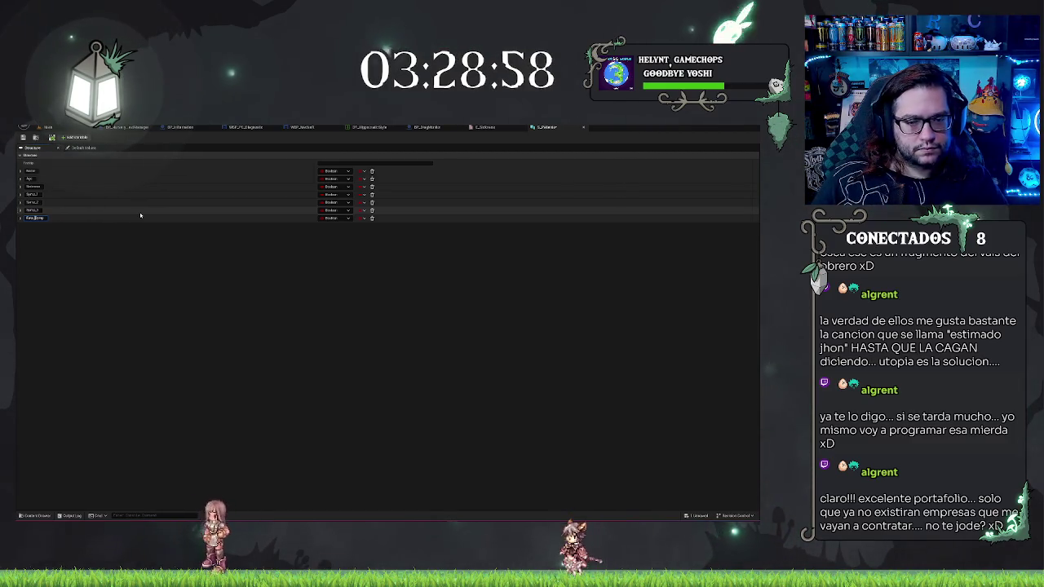
left_click(132, 309)
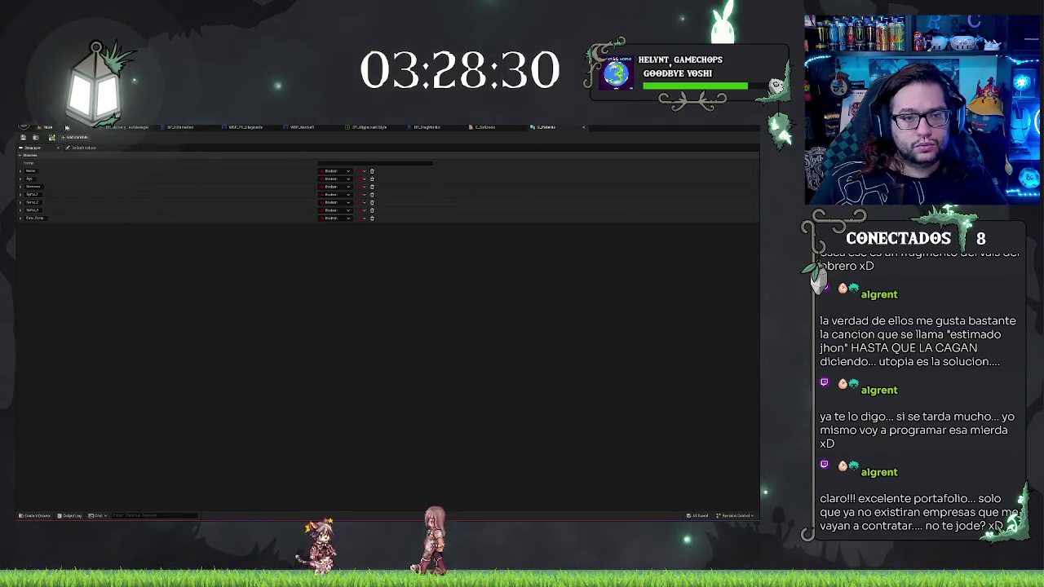
left_click(47, 128)
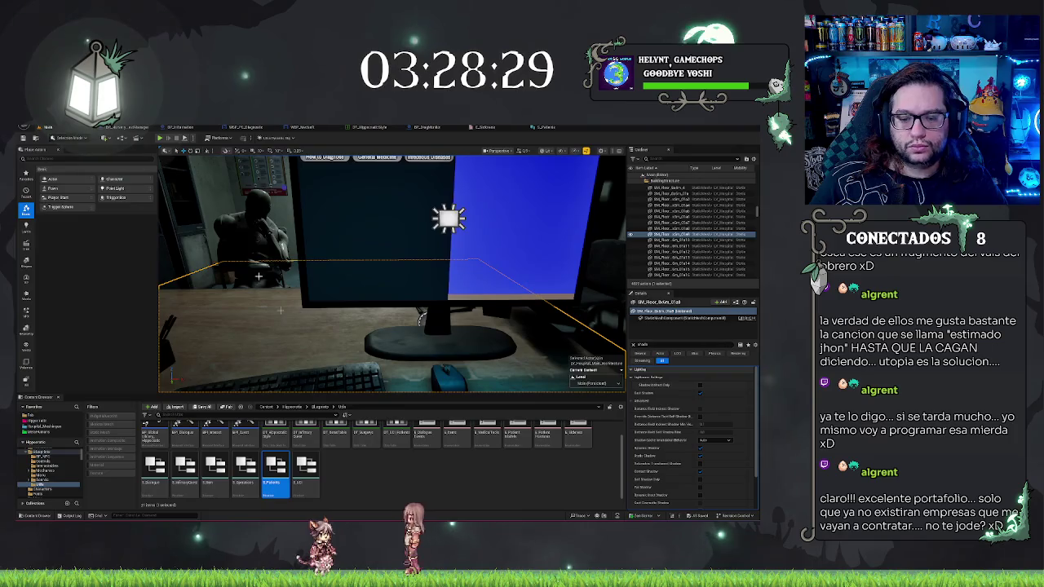
Step: Create a new asset from the 'widget' filter in the new-asset menu and name it W_Upgra
right_click(416, 461)
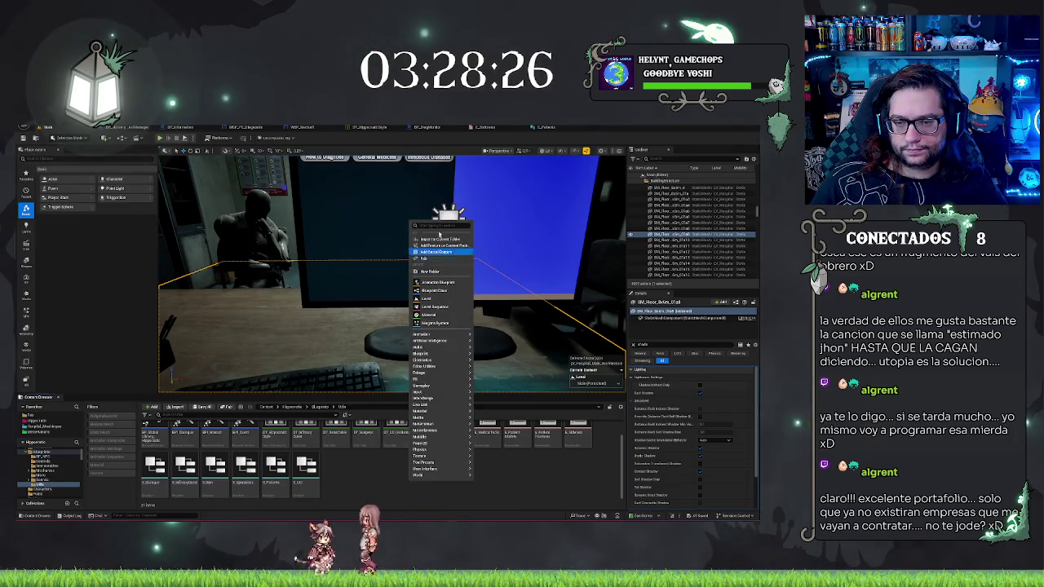
type("widget")
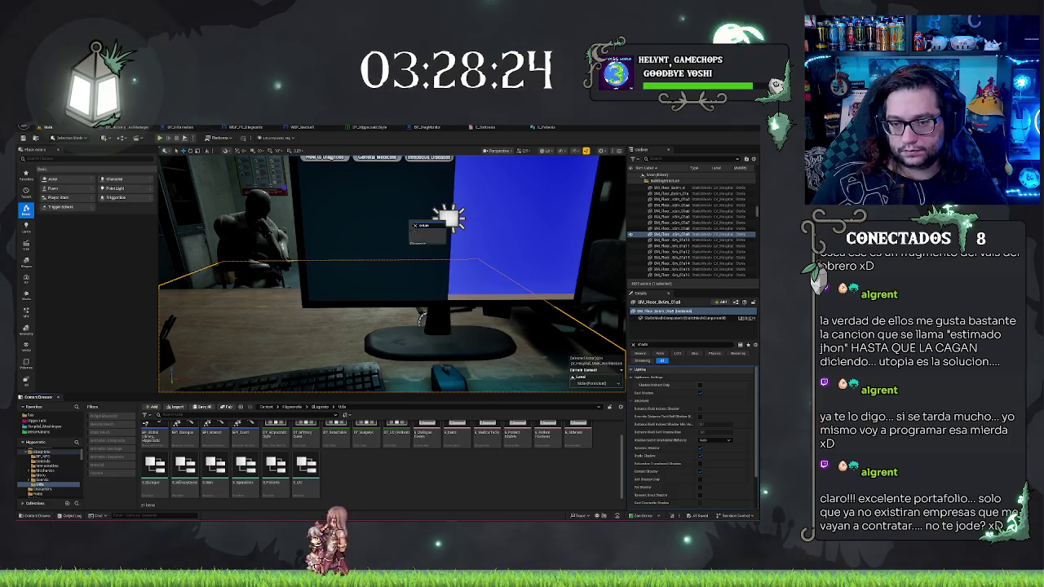
key("Return")
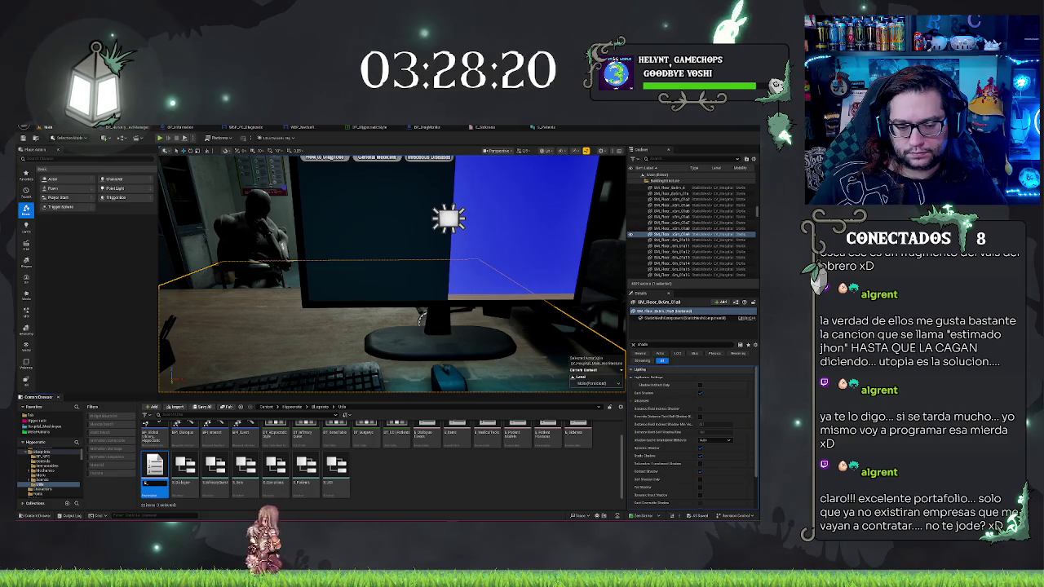
type("W_U")
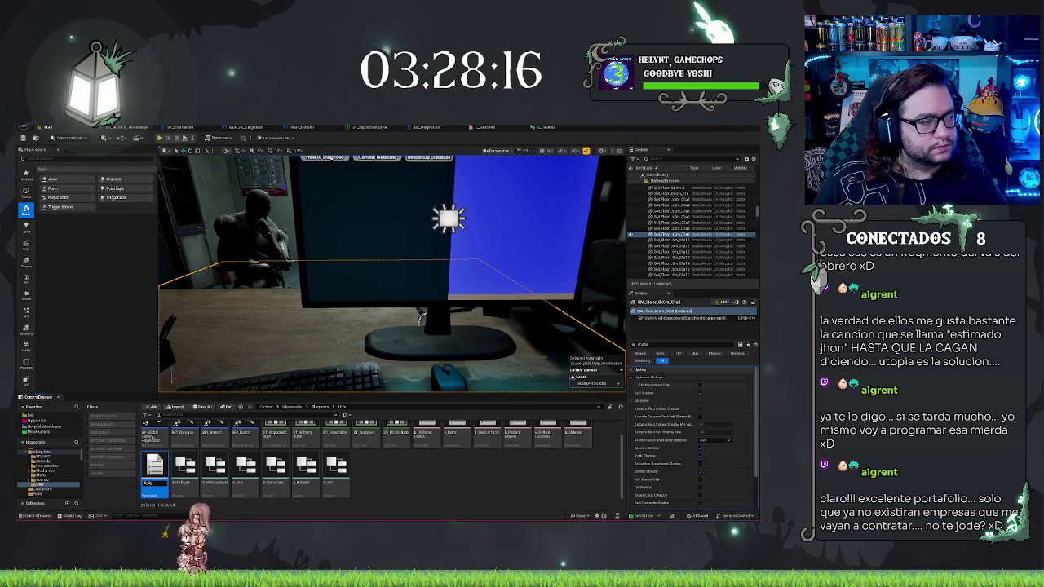
type("pgra")
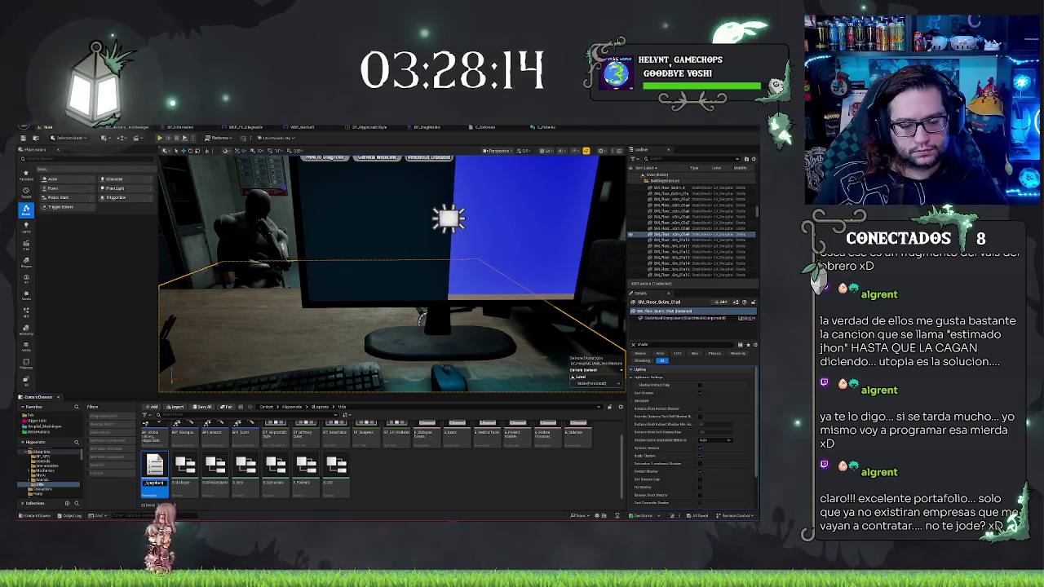
key("Return")
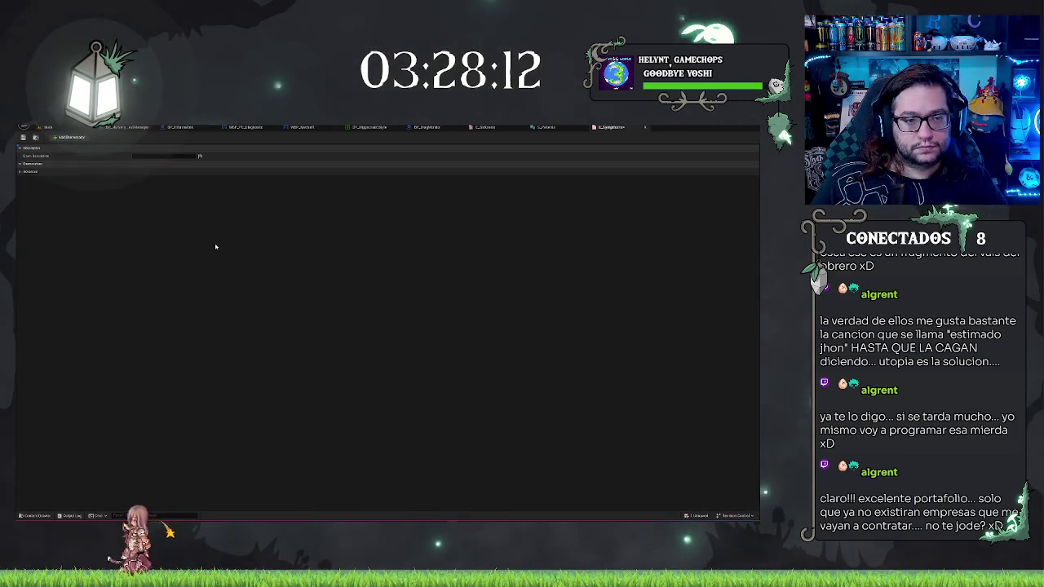
Step: Add five enumerators to the E_Symptoms enum
left_click(553, 127)
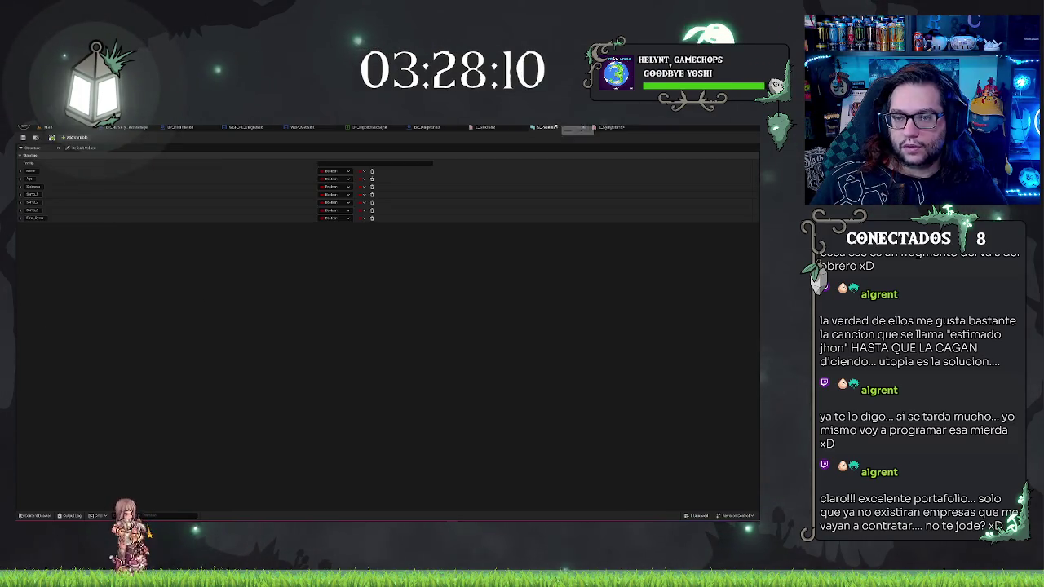
left_click(606, 128)
left_click(85, 130)
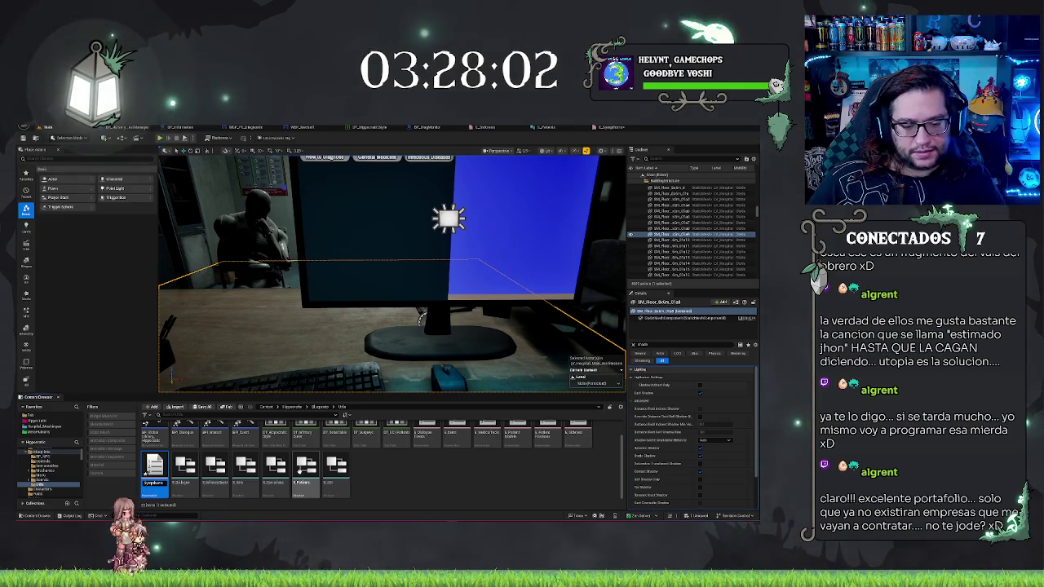
left_click(608, 128)
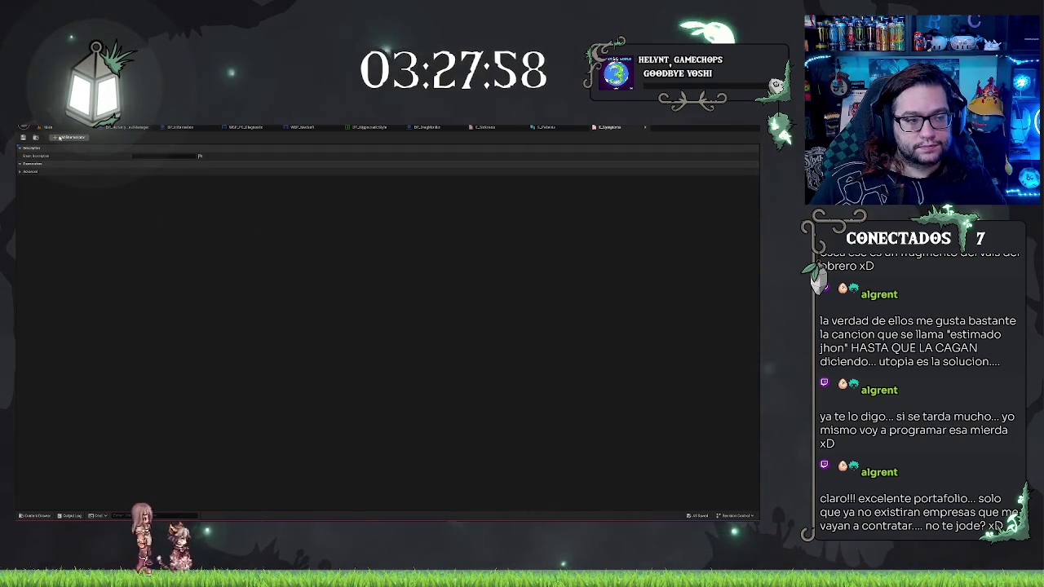
left_click(58, 138)
left_click(59, 138)
left_click(60, 138)
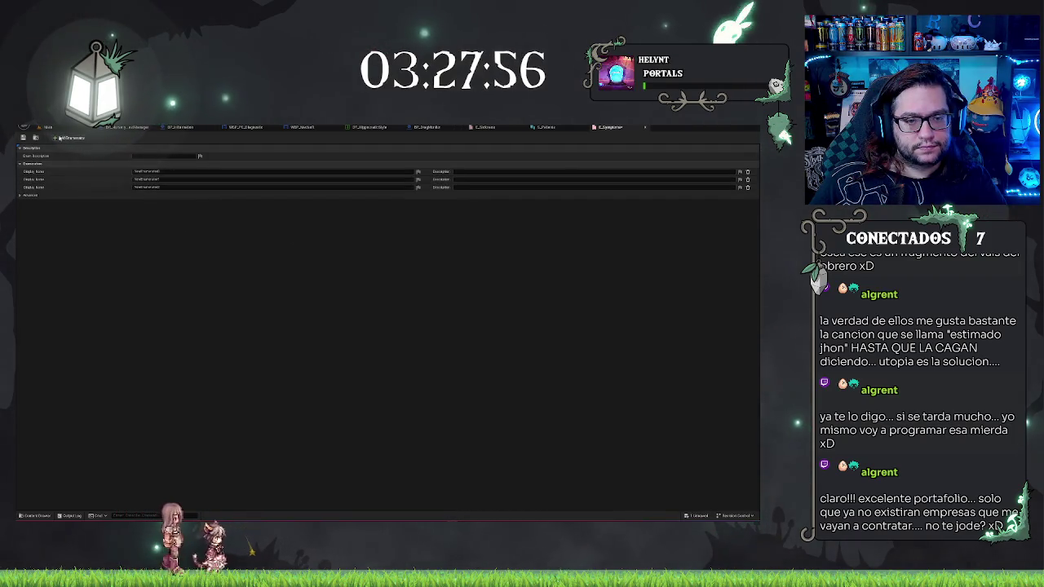
left_click(59, 138)
left_click(60, 137)
left_click(60, 138)
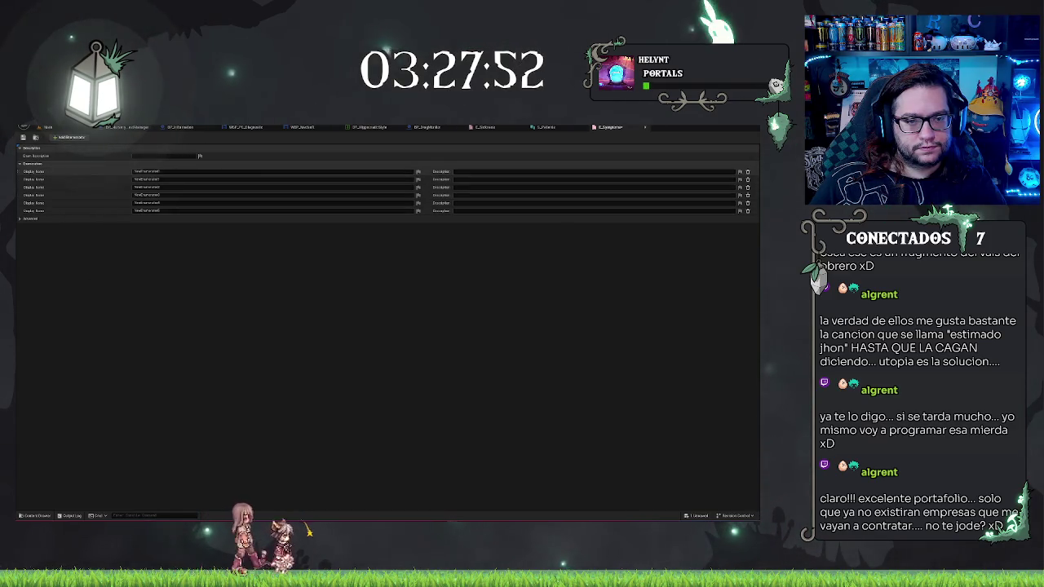
Step: Give the enumerators display names, including Stone and Shield
left_click(147, 171)
type("Stone")
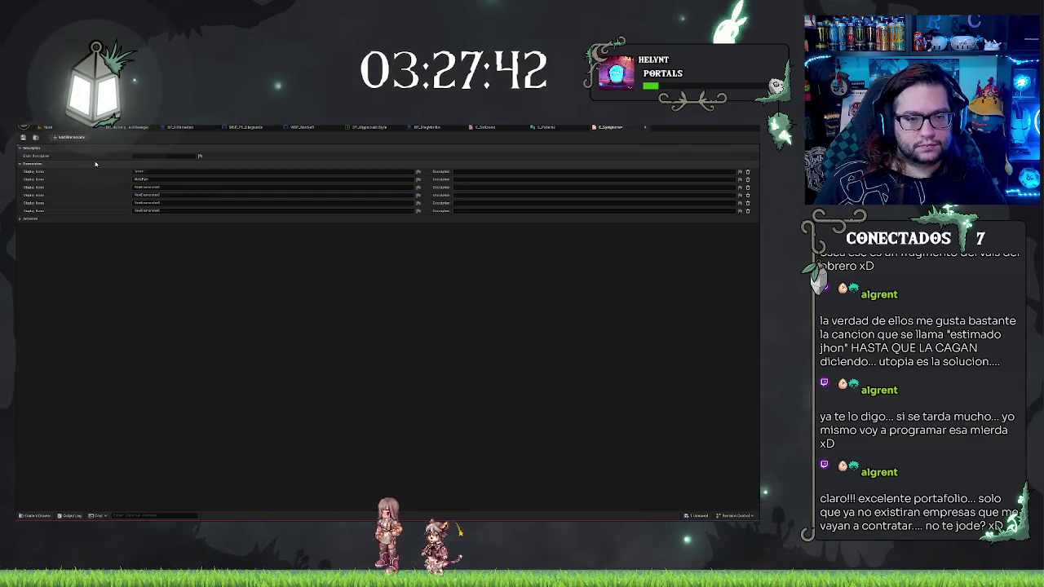
left_click_drag(159, 188, 103, 184)
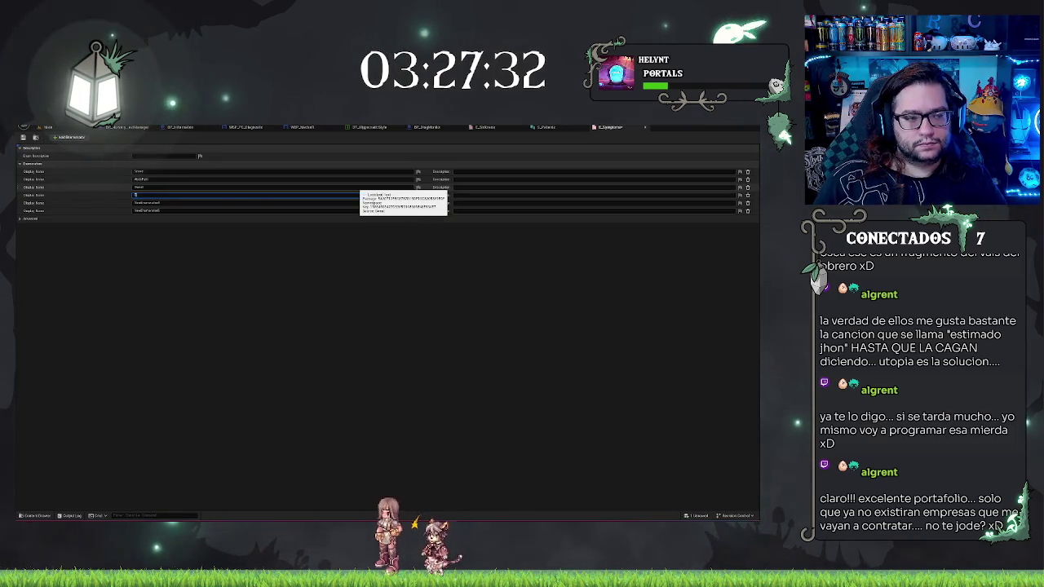
key("Return")
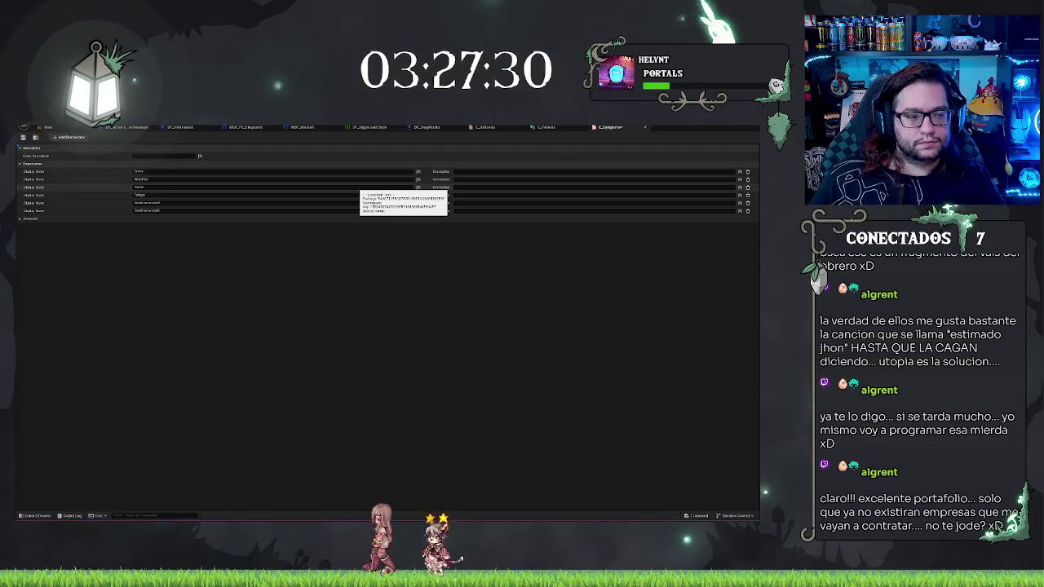
left_click(147, 202)
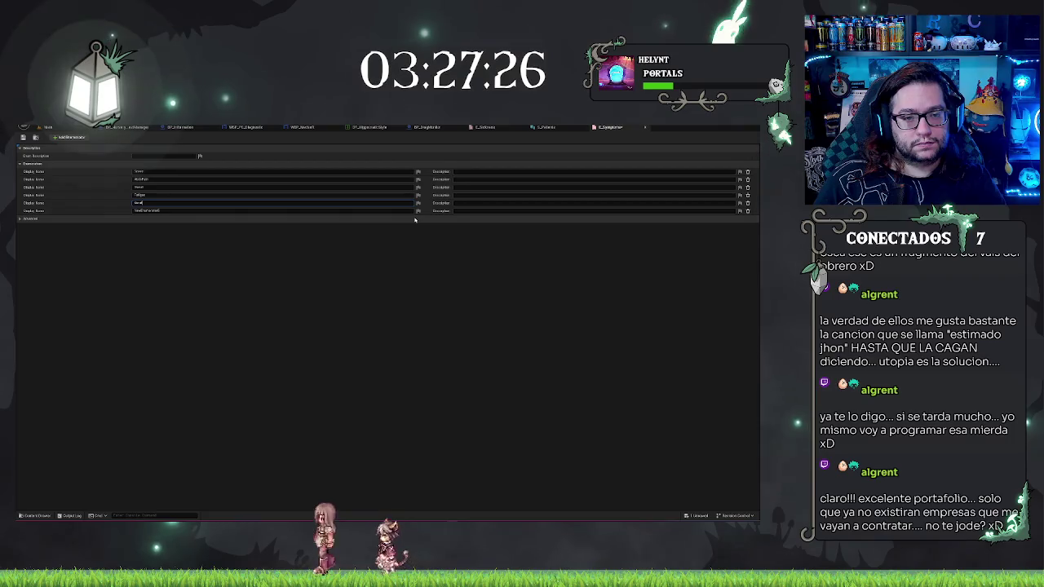
type("ist")
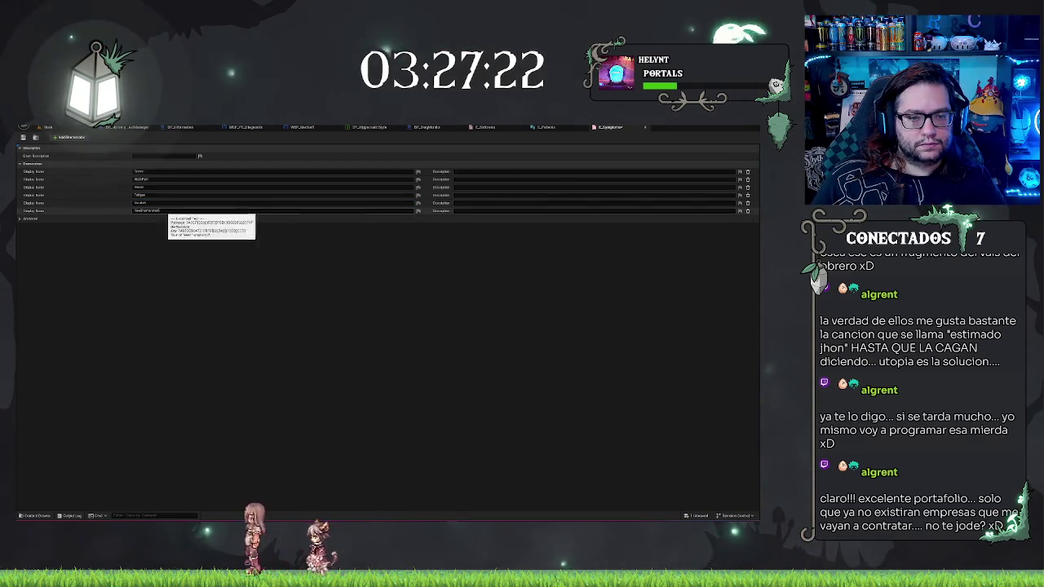
left_click(175, 210)
type("Shield")
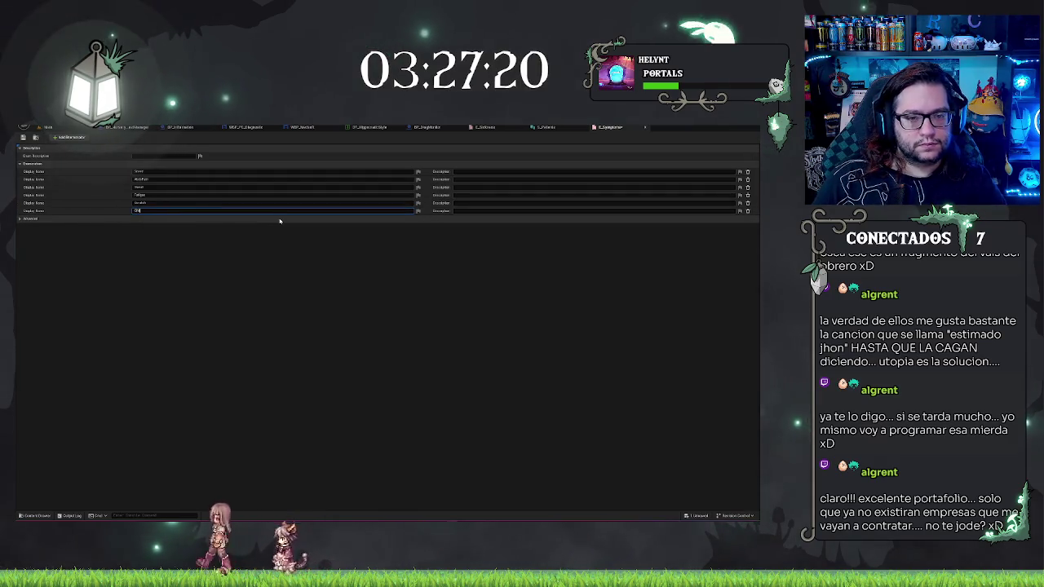
left_click(240, 246)
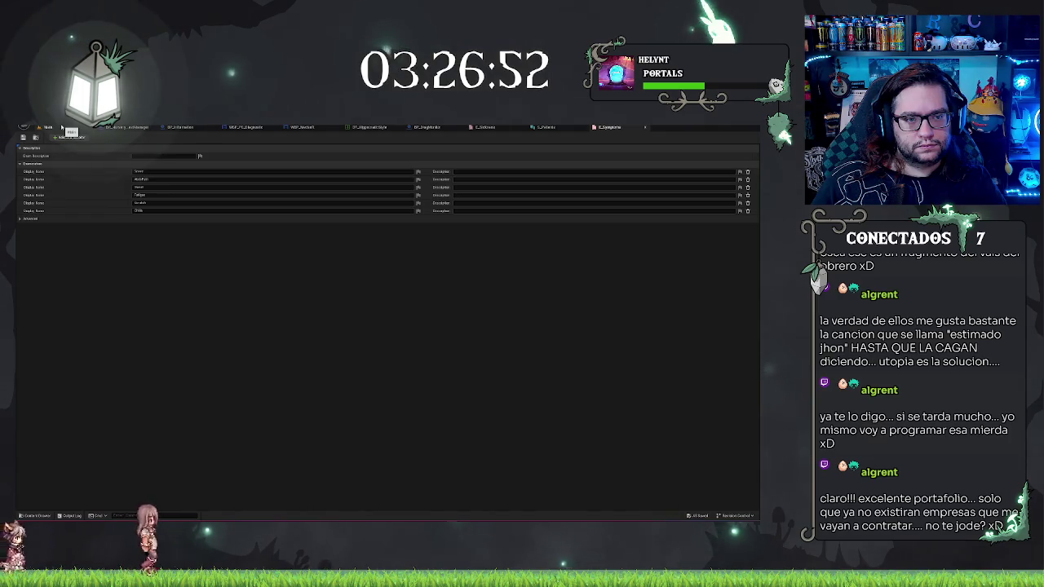
Step: Fly the viewport camera from the MEDPEDIA monitor across the room and through the hospital corridor
left_click(61, 127)
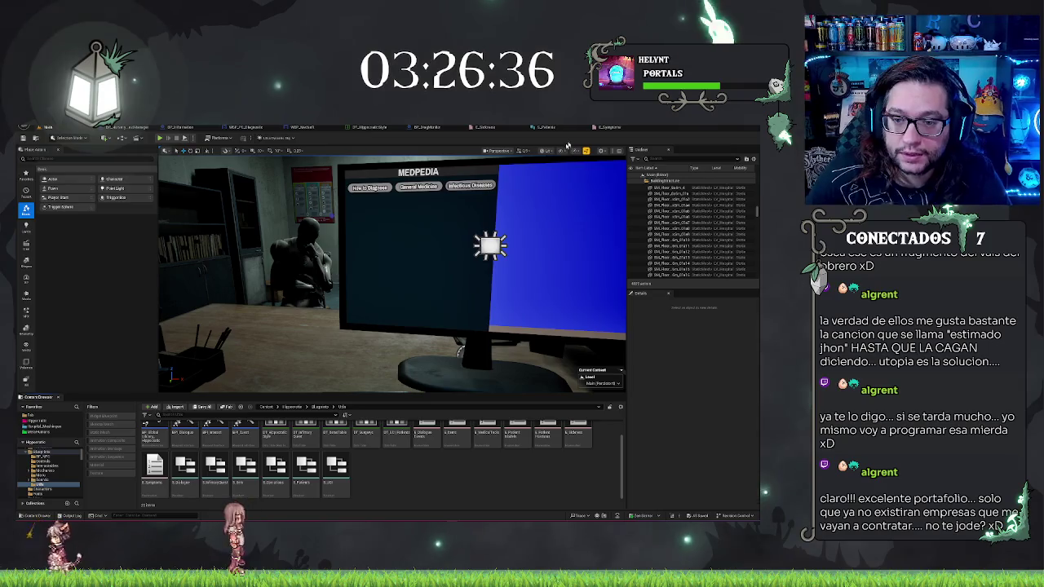
left_click_drag(167, 194, 244, 196)
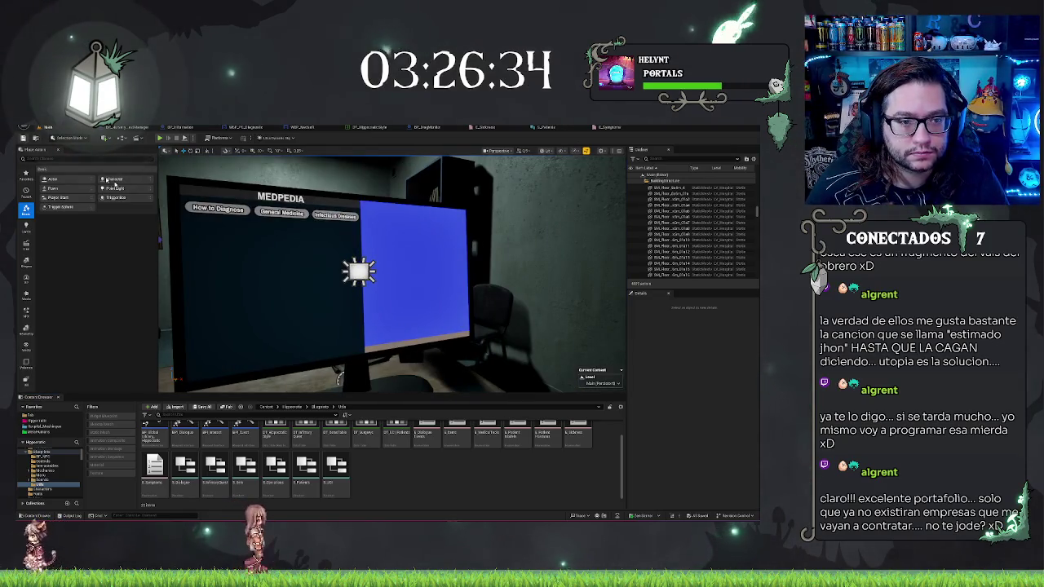
mouse_move(343, 269)
left_mouse_down()
mouse_move(457, 274)
mouse_move(404, 274)
mouse_move(403, 216)
mouse_move(387, 216)
mouse_move(411, 216)
left_mouse_up()
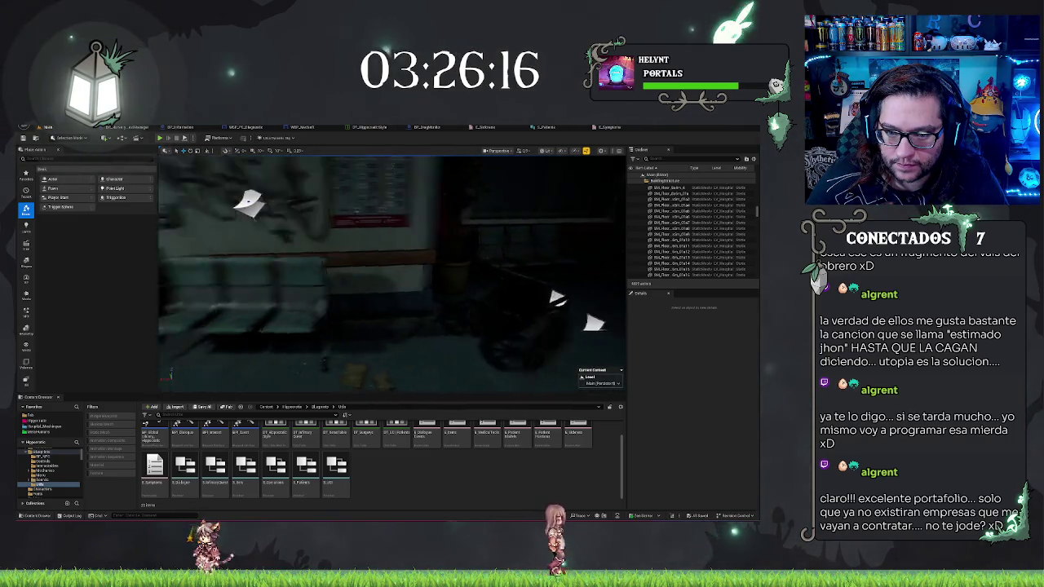
mouse_move(412, 216)
left_mouse_down()
mouse_move(452, 216)
mouse_move(400, 216)
left_mouse_up()
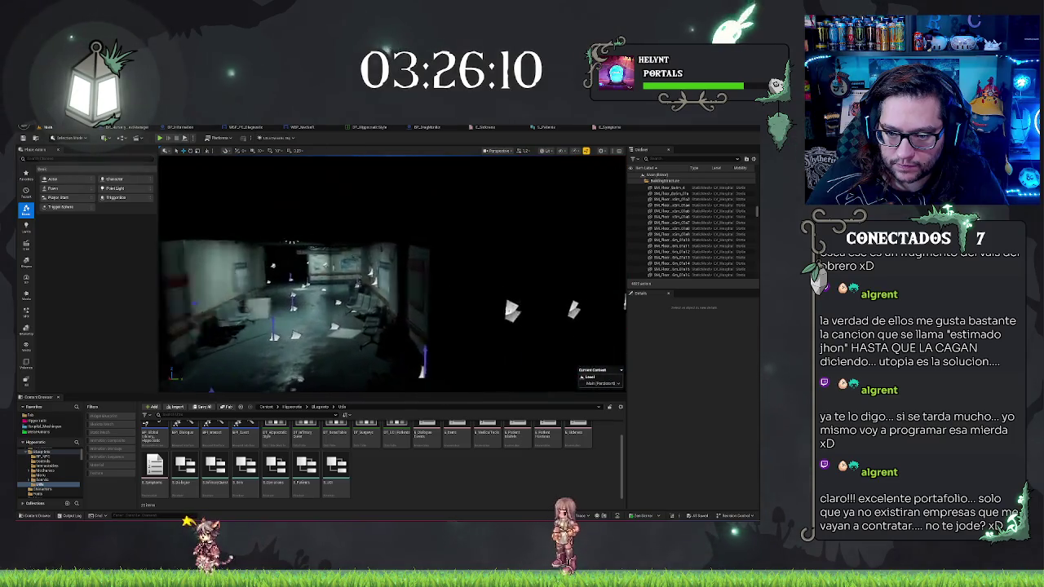
mouse_move(400, 216)
left_mouse_down()
mouse_move(384, 199)
mouse_move(424, 204)
mouse_move(380, 204)
left_mouse_up()
Step: Fly the camera through the red graffiti room into the lit cabinet room
key("w")
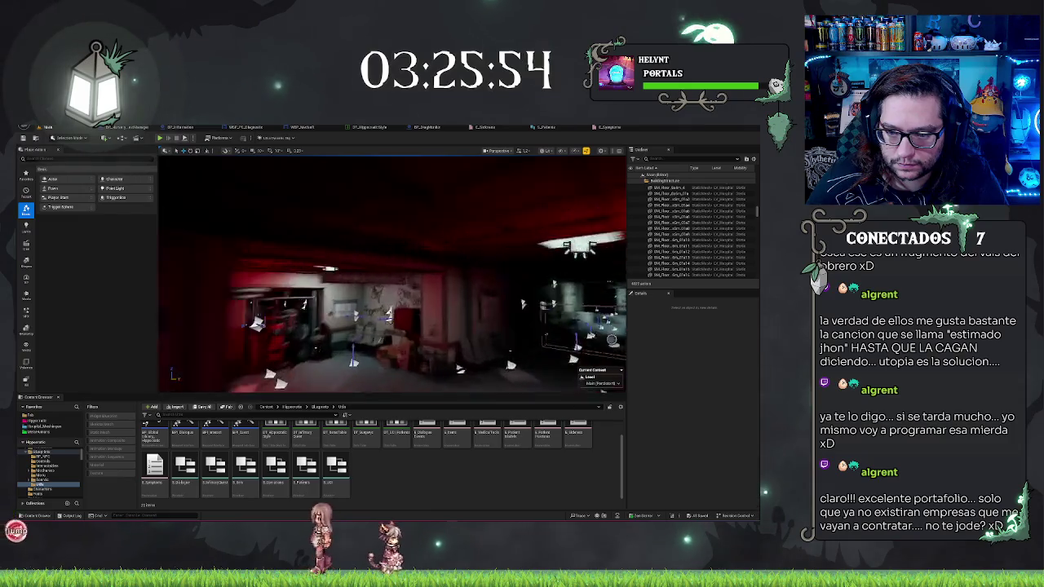
key("w")
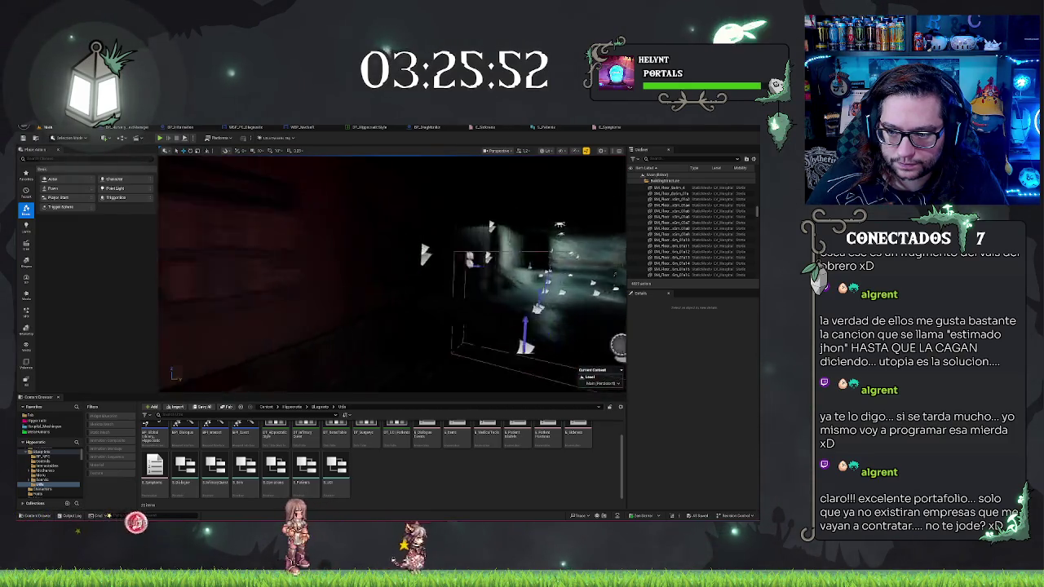
key("w")
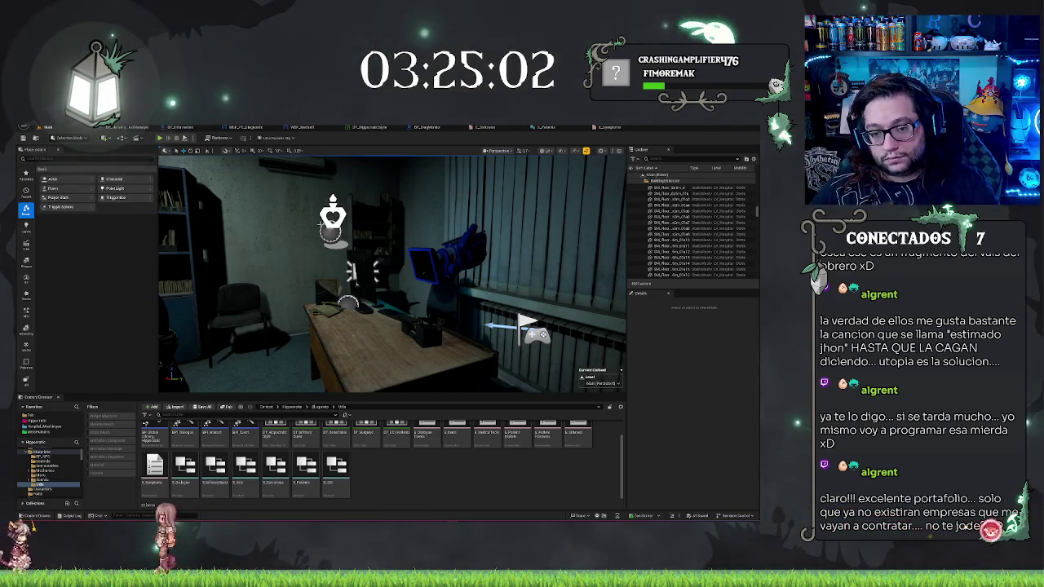
Step: Play the level in the editor, walk the character to the desk monitor, then reopen E_Symptoms
key("alt+p")
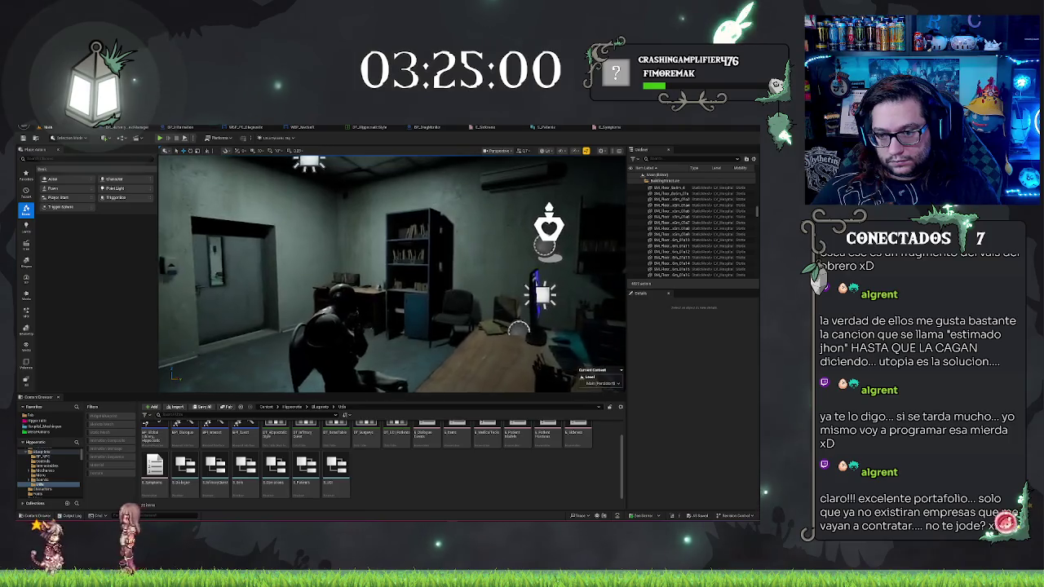
key("w")
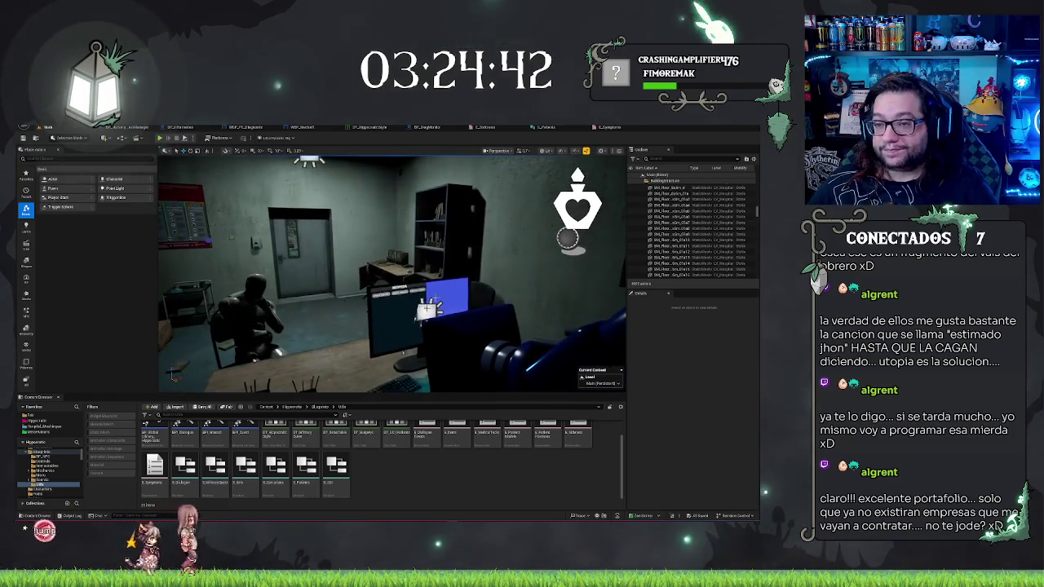
left_click(607, 127)
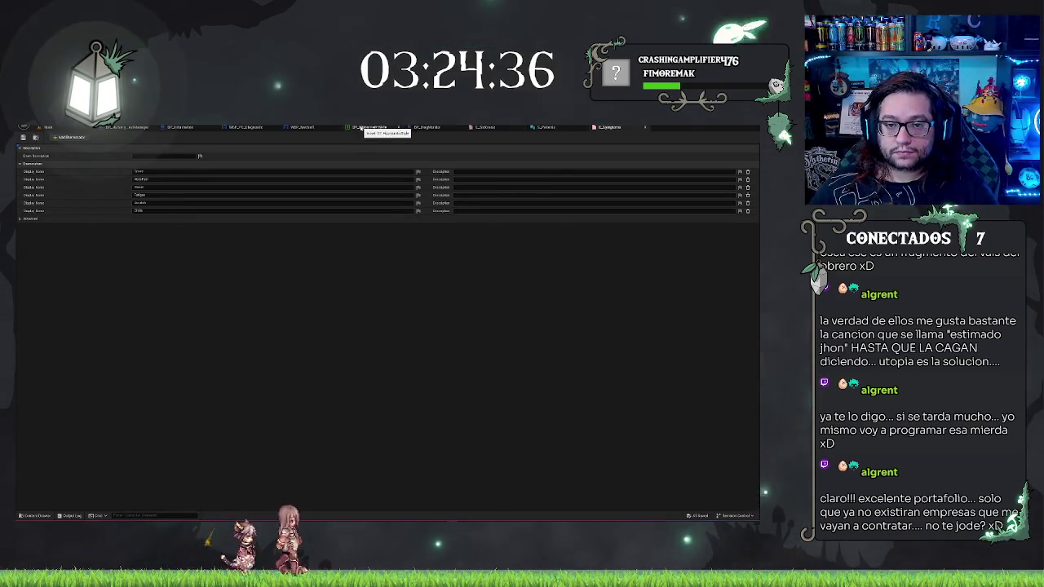
Step: In the patients structure, set the first two fields' types to Text
left_click(361, 128)
left_click(424, 127)
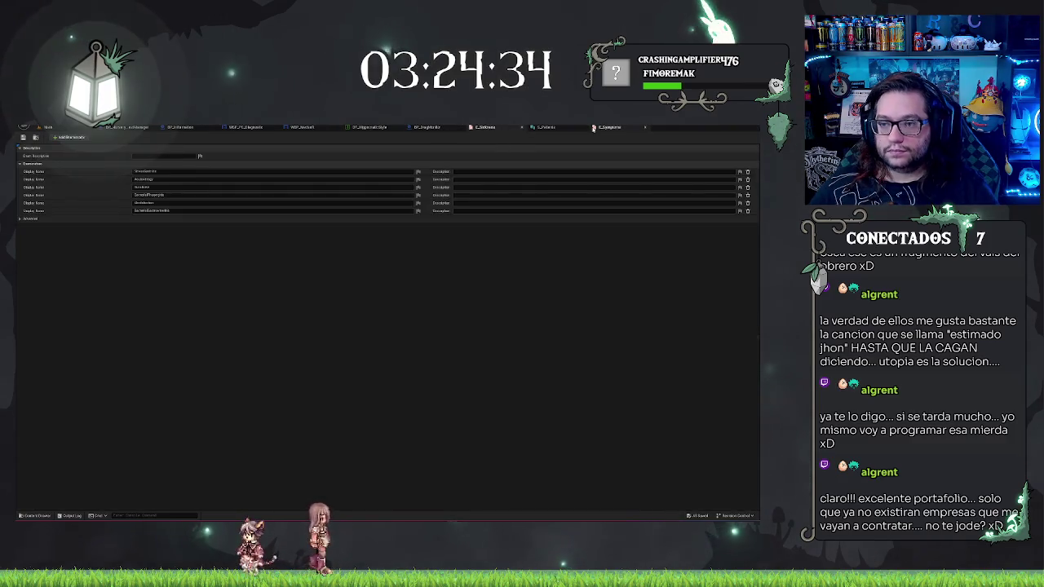
left_click(542, 127)
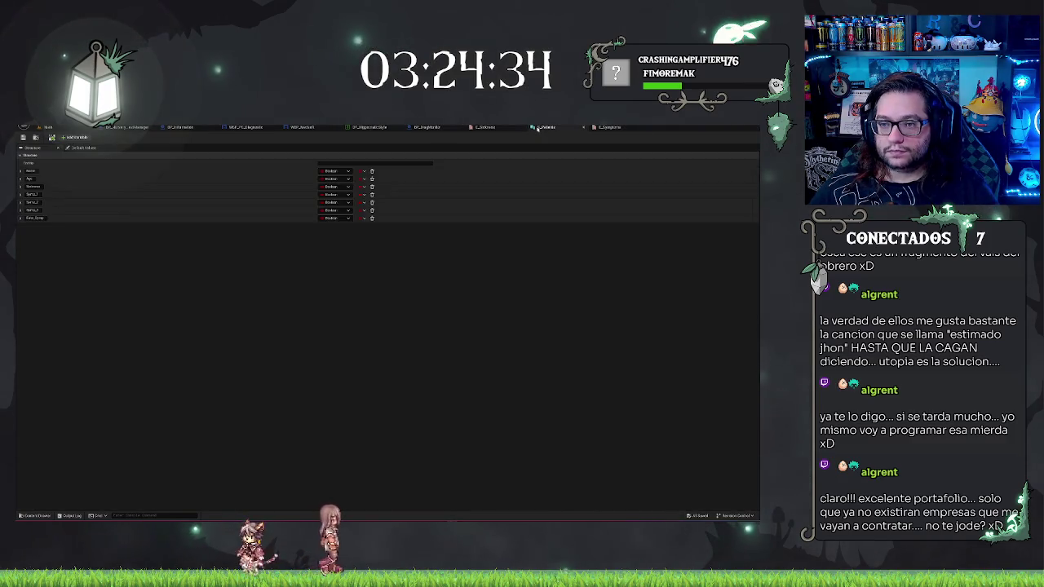
left_click(334, 171)
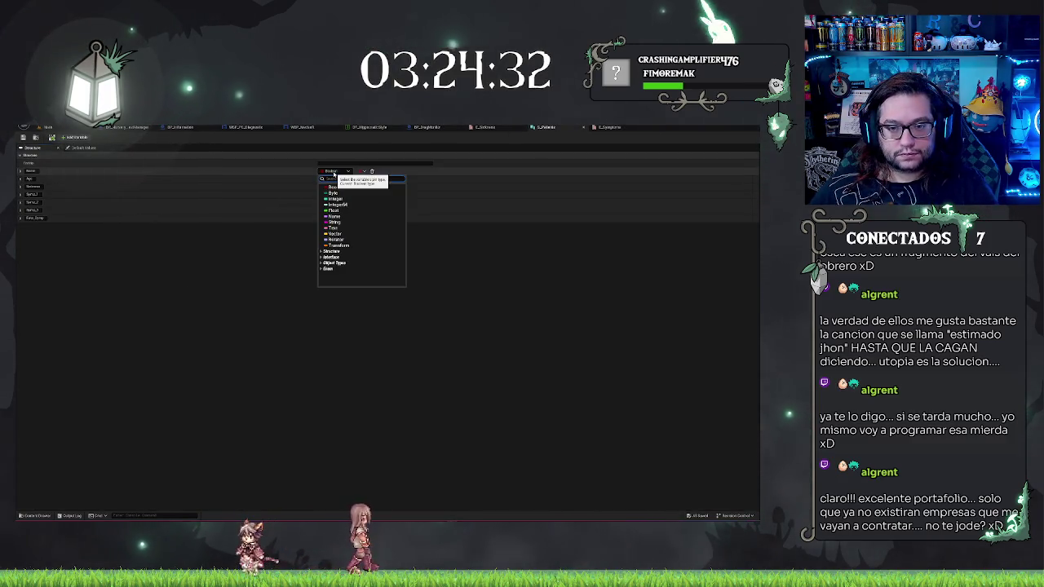
left_click(336, 228)
left_click(338, 179)
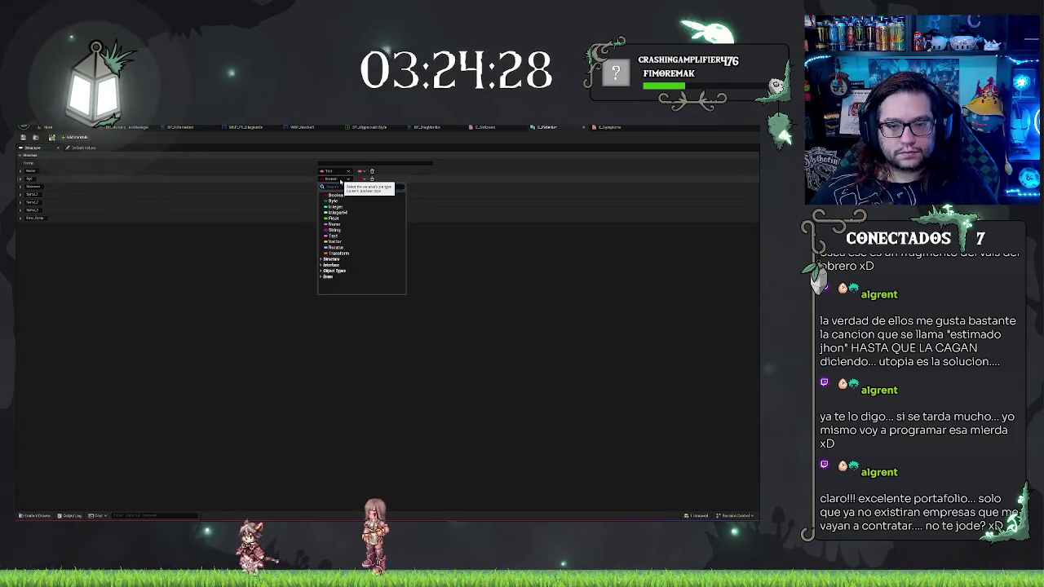
left_click(335, 210)
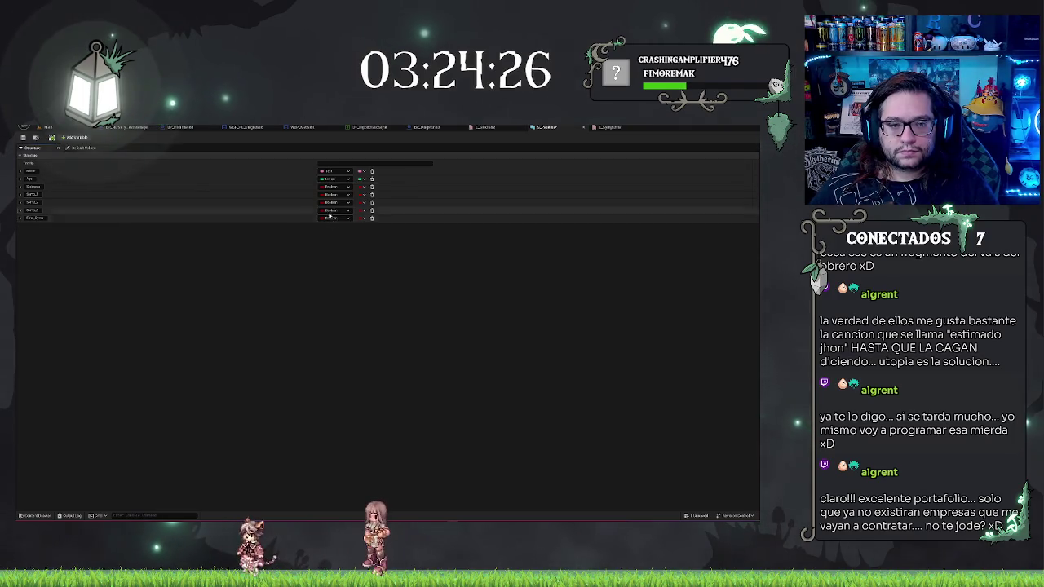
left_click(334, 181)
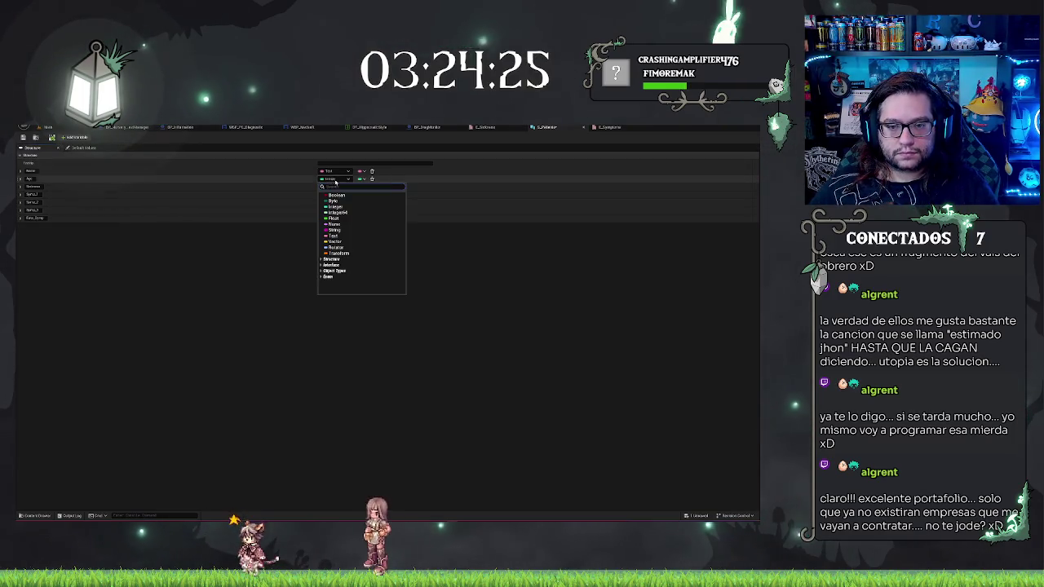
left_click(333, 237)
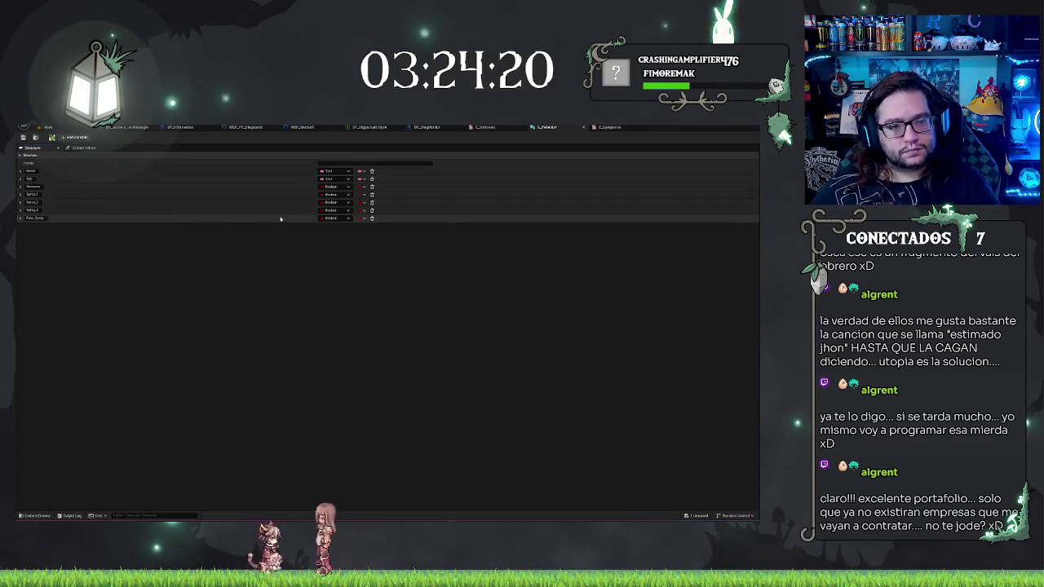
Step: Set the third and fourth fields to the enum type found by searching 'E_Pot'
left_click(338, 187)
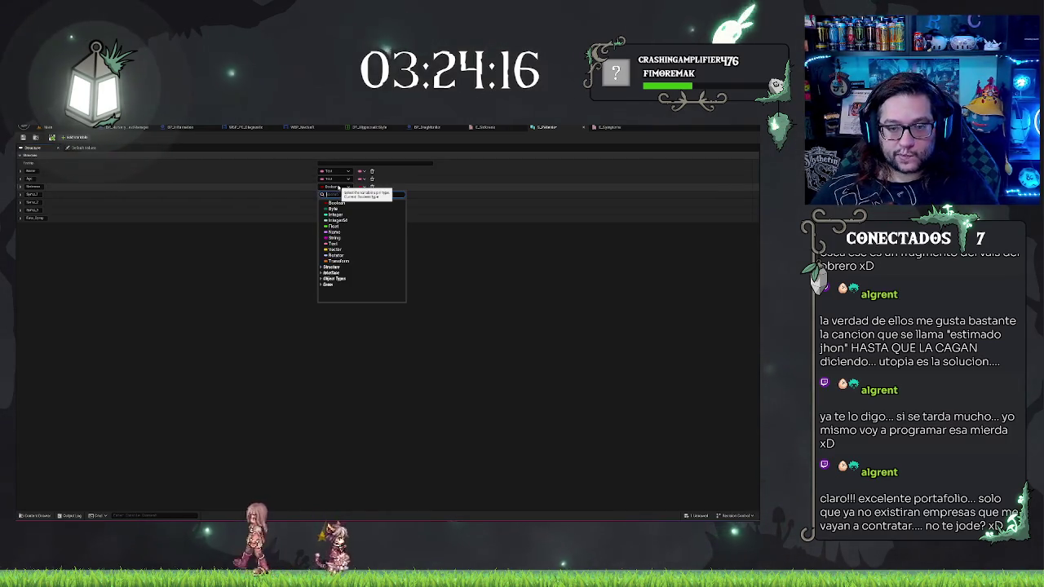
type("E_Pot")
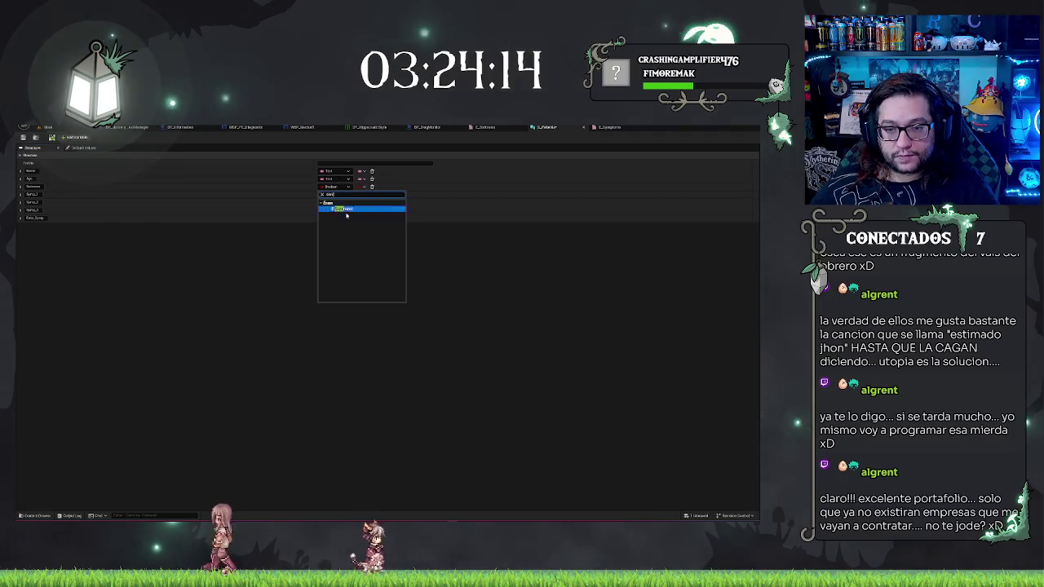
left_click(347, 210)
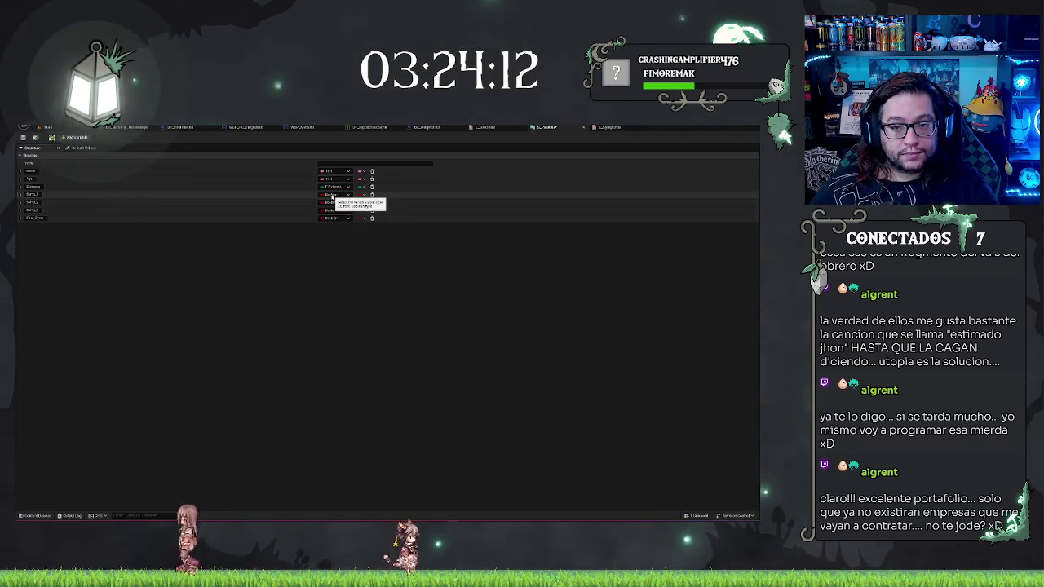
left_click(332, 196)
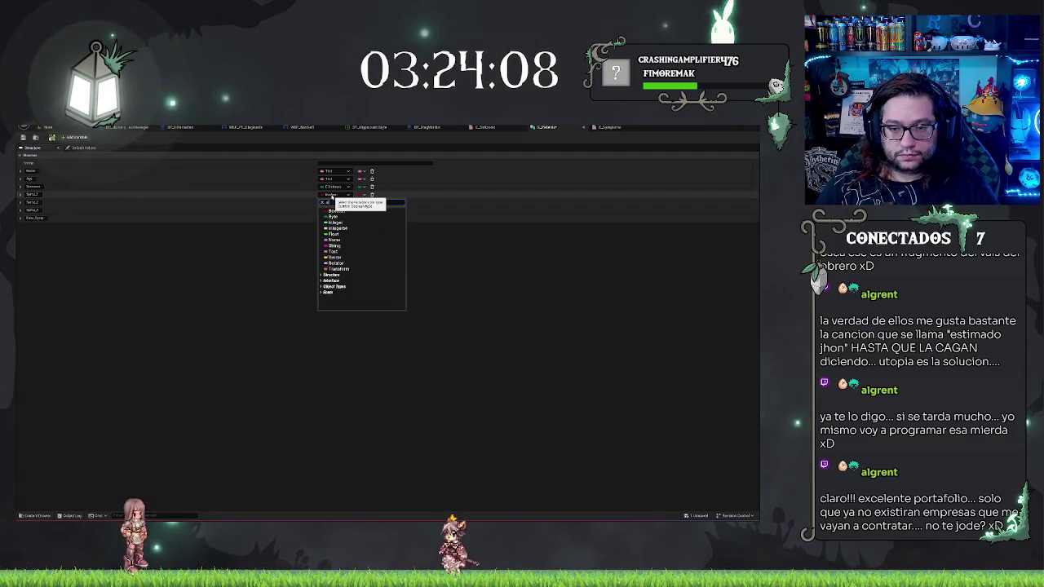
key("Down")
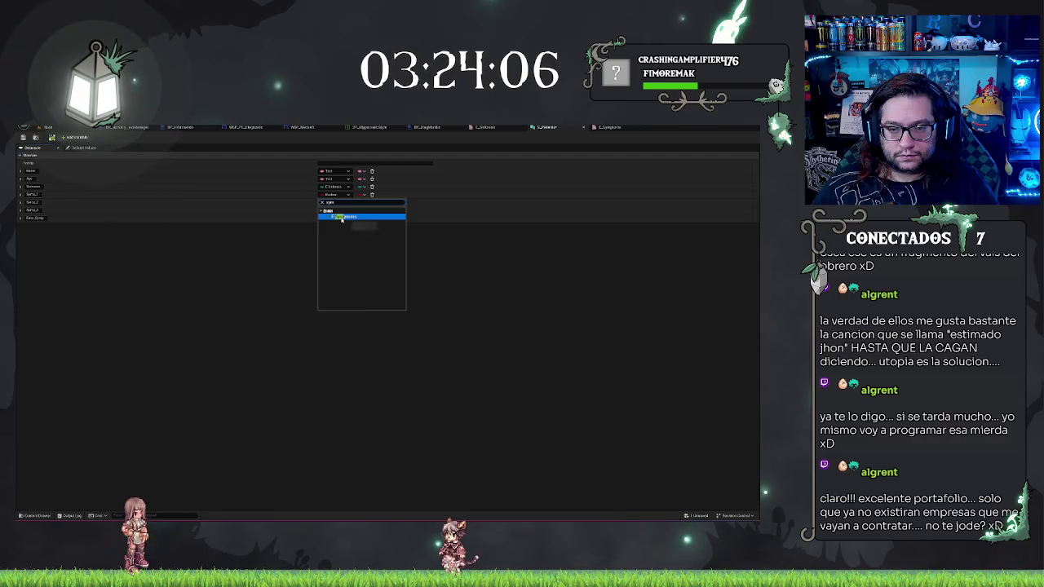
left_click(342, 219)
right_click(323, 203)
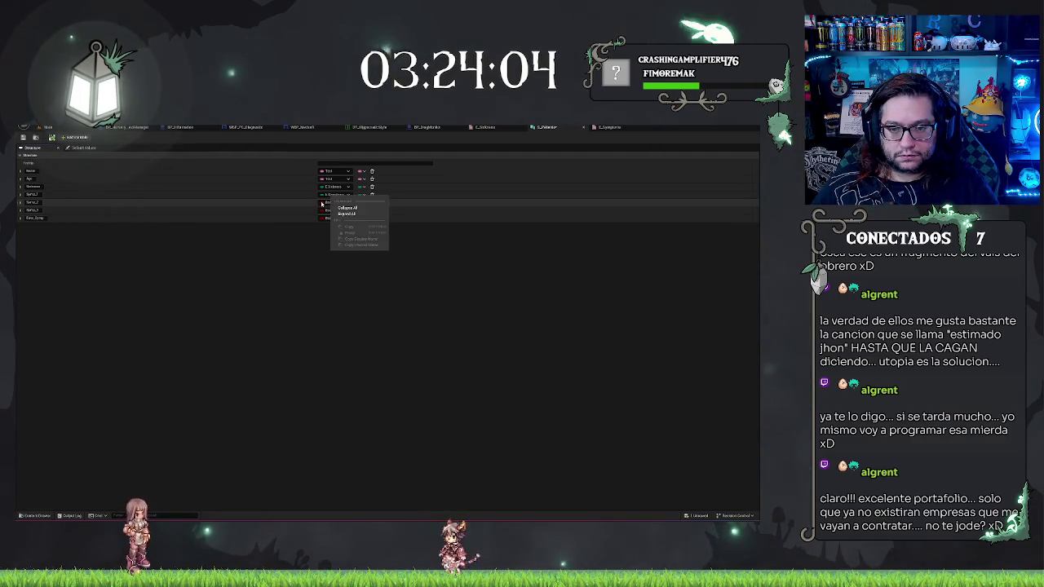
Step: Give the fifth field the same enum and set the last field to the E_Symptoms enum
left_click(322, 203)
type("syn")
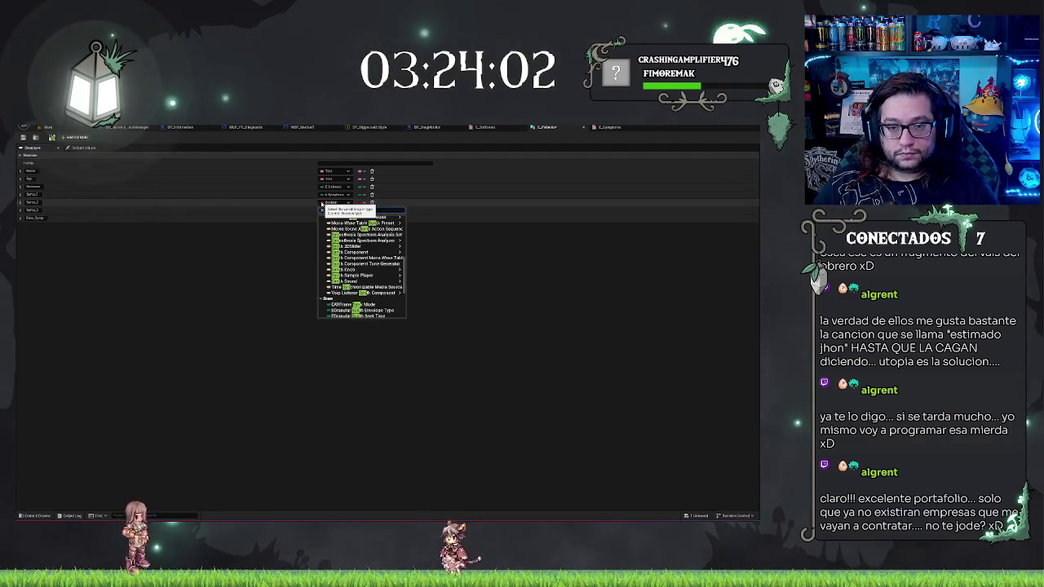
mouse_move(363, 218)
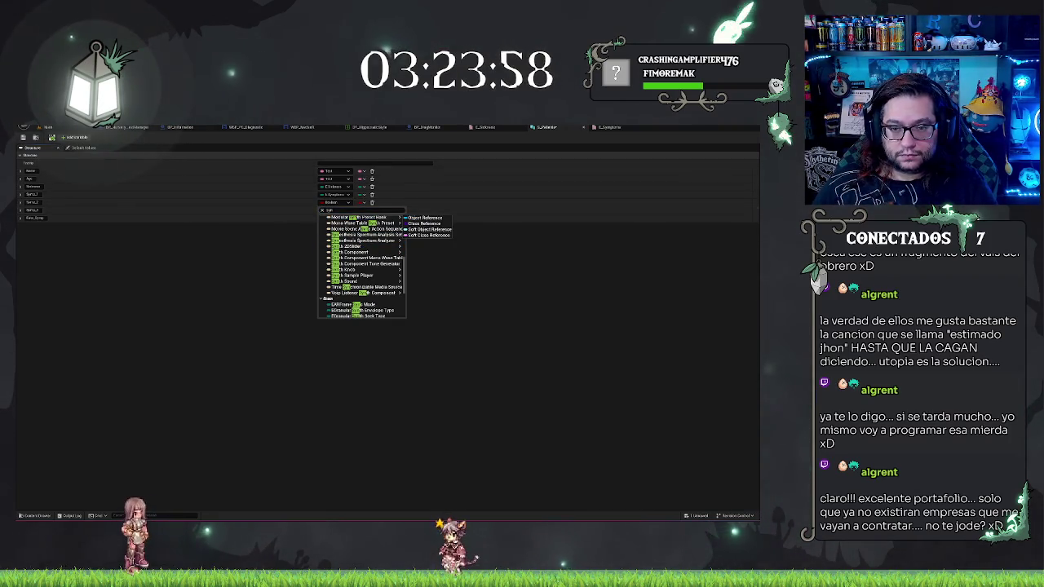
key("Escape")
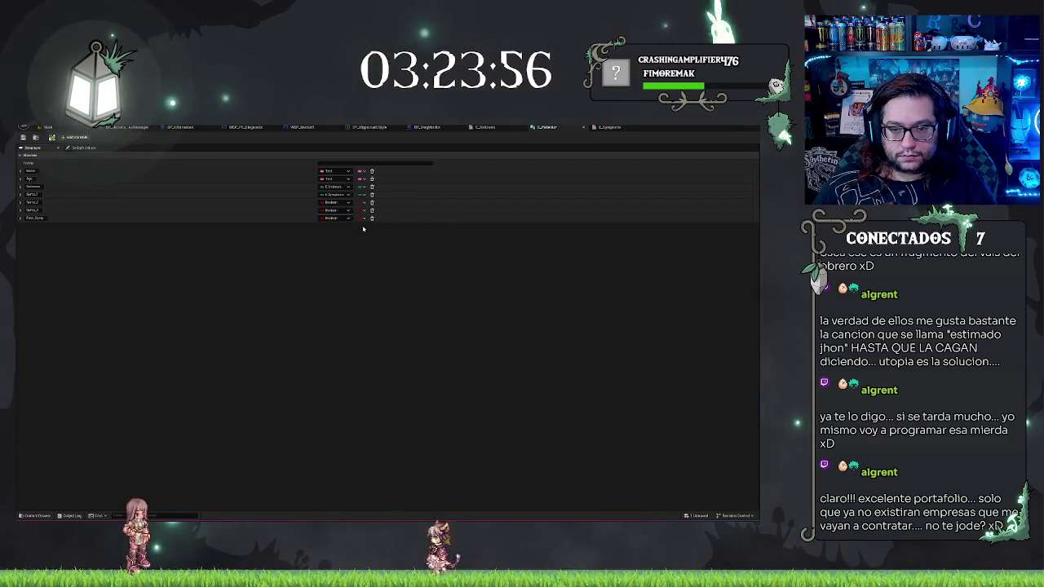
left_click(341, 211)
type("sym")
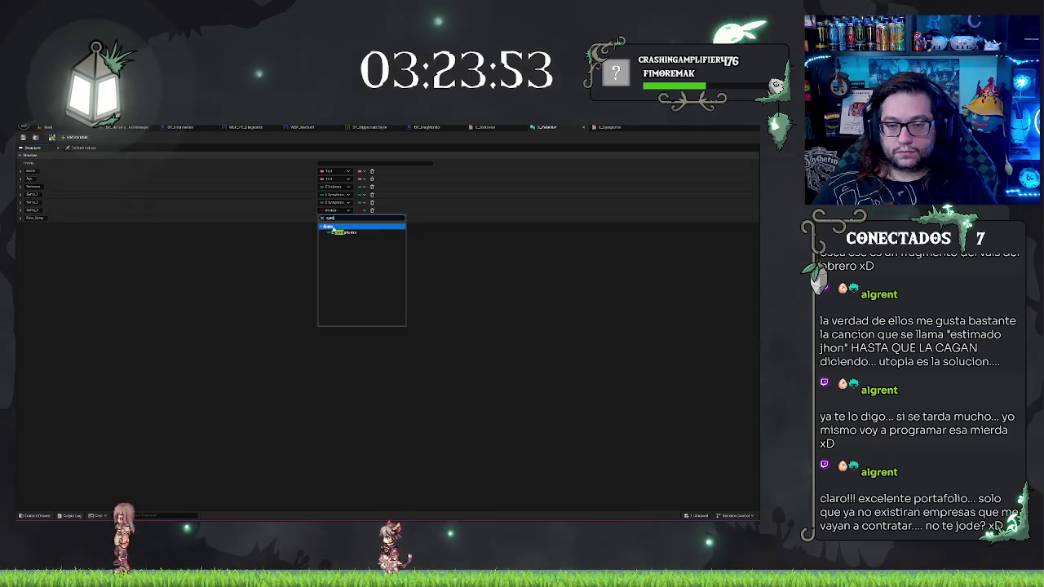
left_click(343, 227)
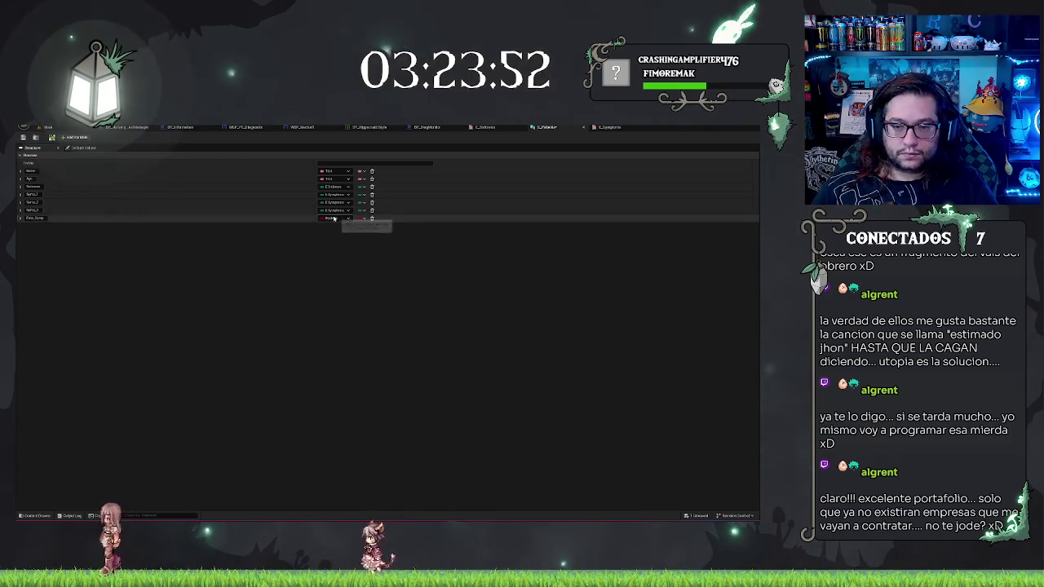
left_click(341, 218)
type("symp")
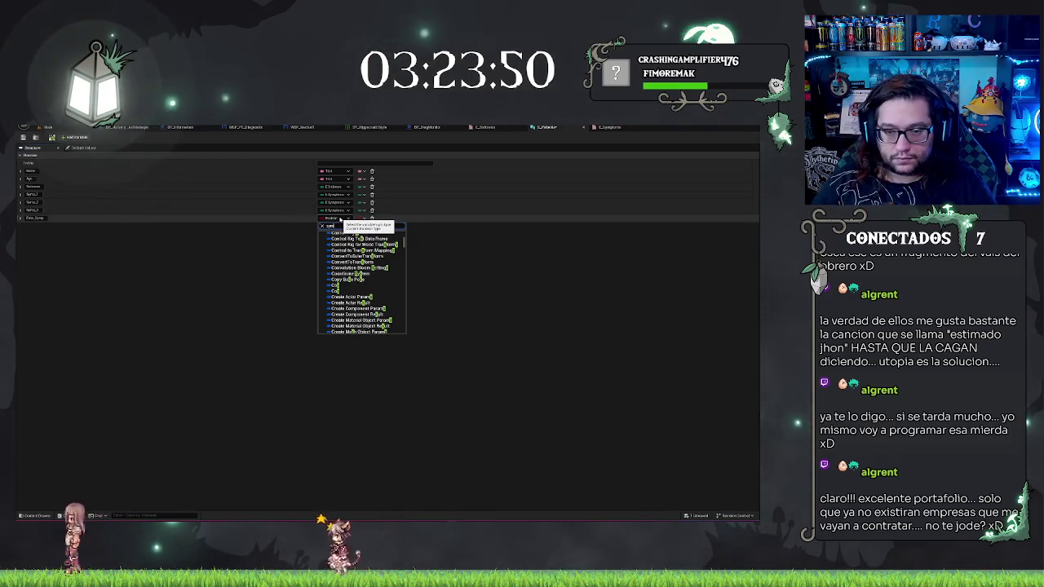
key("Return")
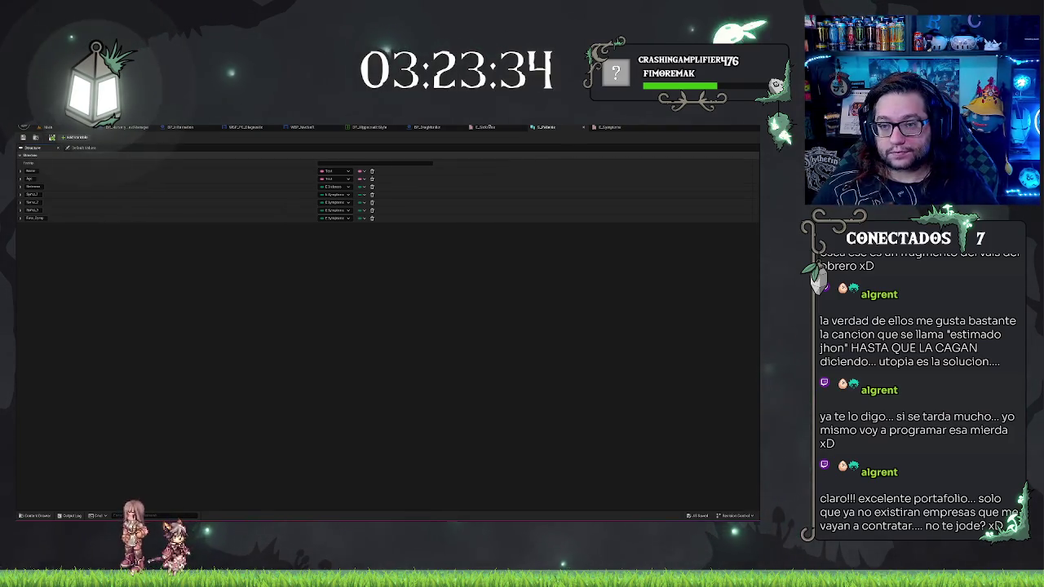
Step: Close the enum editor tab and switch back to the main level editor
middle_click(500, 129)
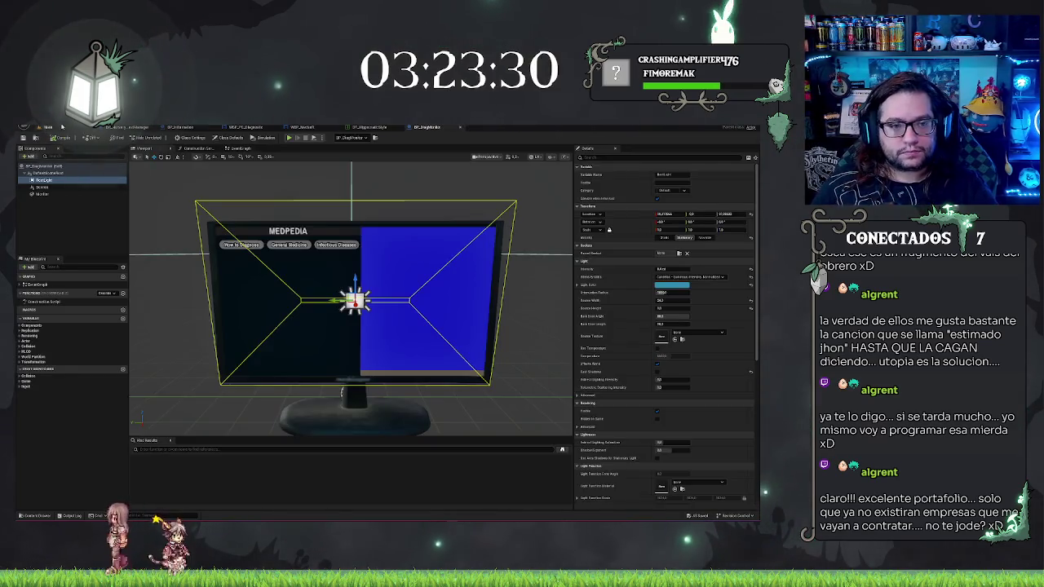
left_click(61, 127)
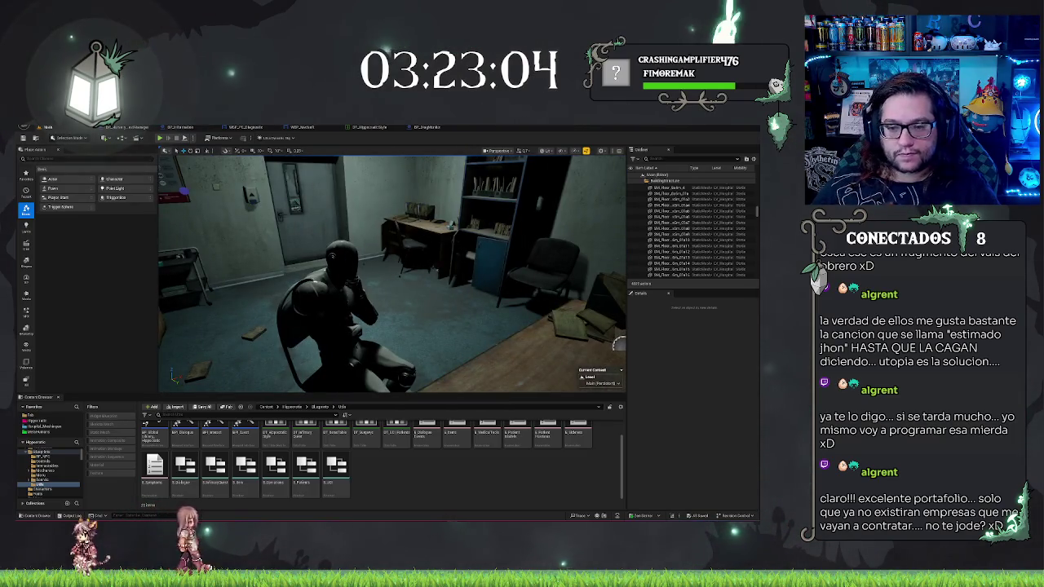
Step: Select the smoke detector blueprint in the level and browse to its asset in the Content Browser
left_click(432, 337)
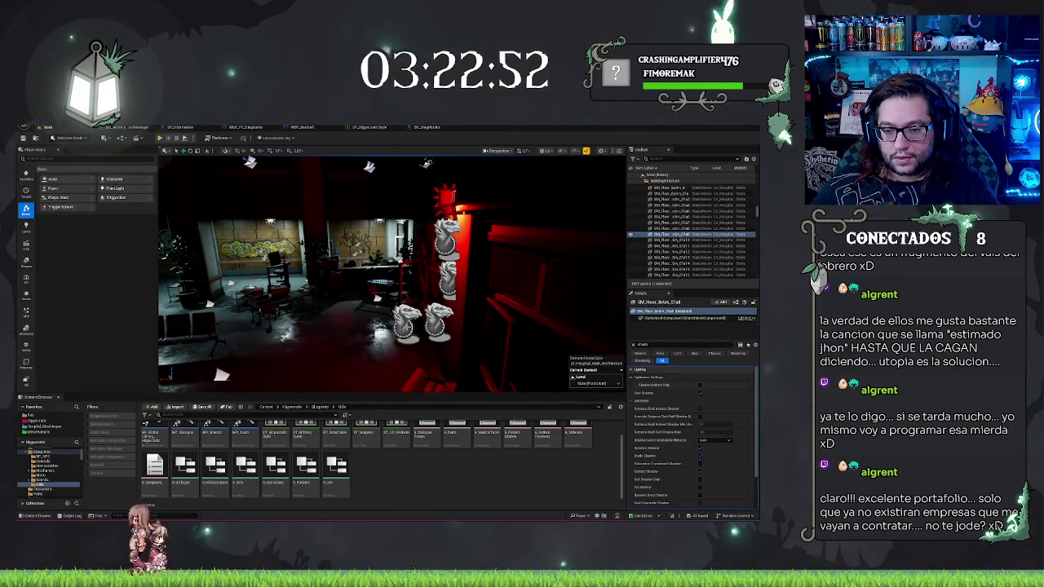
left_click(401, 324)
right_click(686, 228)
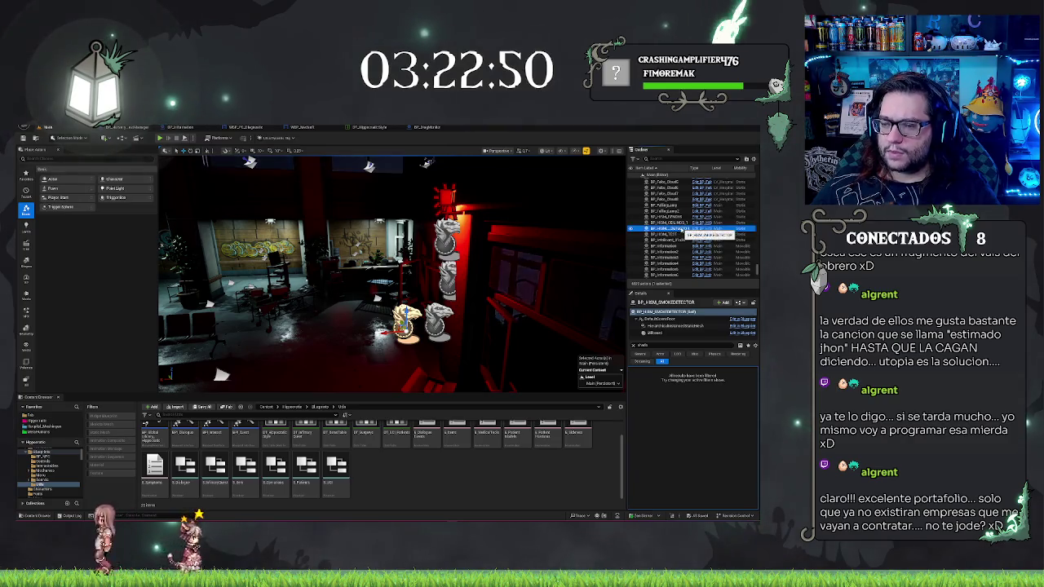
left_click(636, 441)
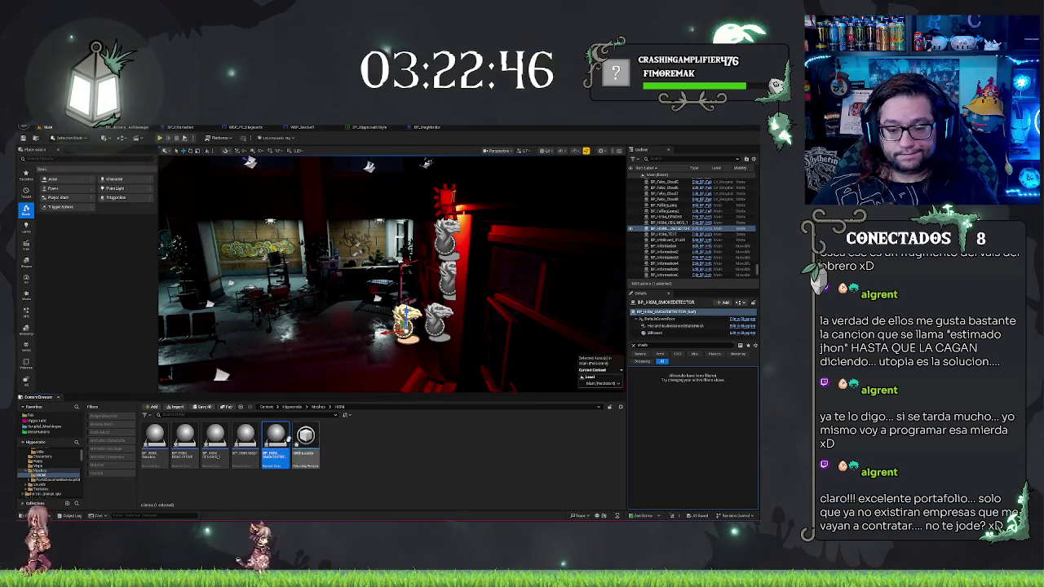
Step: Duplicate the smoke detector blueprint as BP_HKM_FLOOR and select a floor mesh in the level
mouse_move(277, 442)
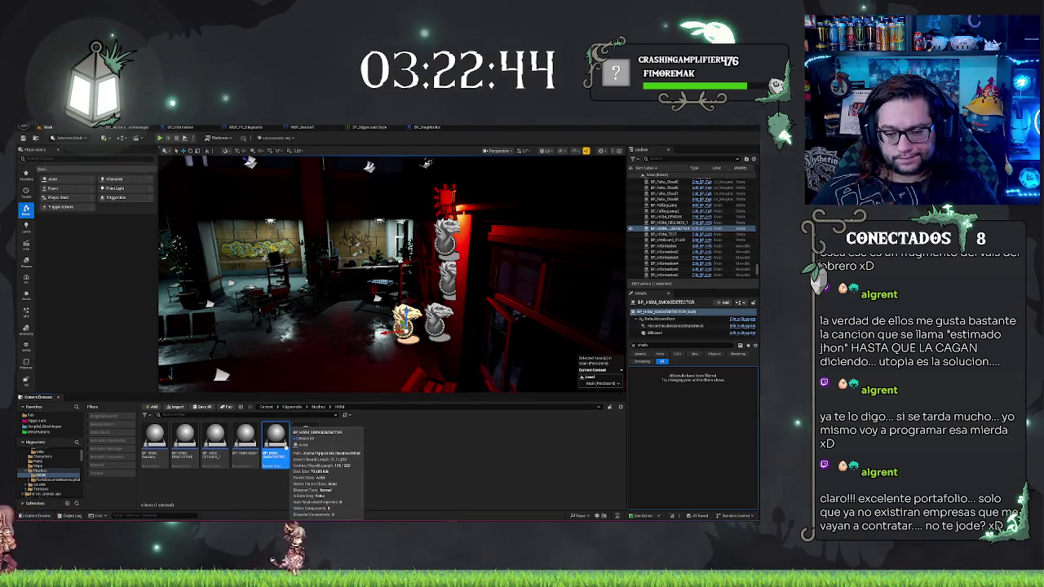
key("ctrl+d")
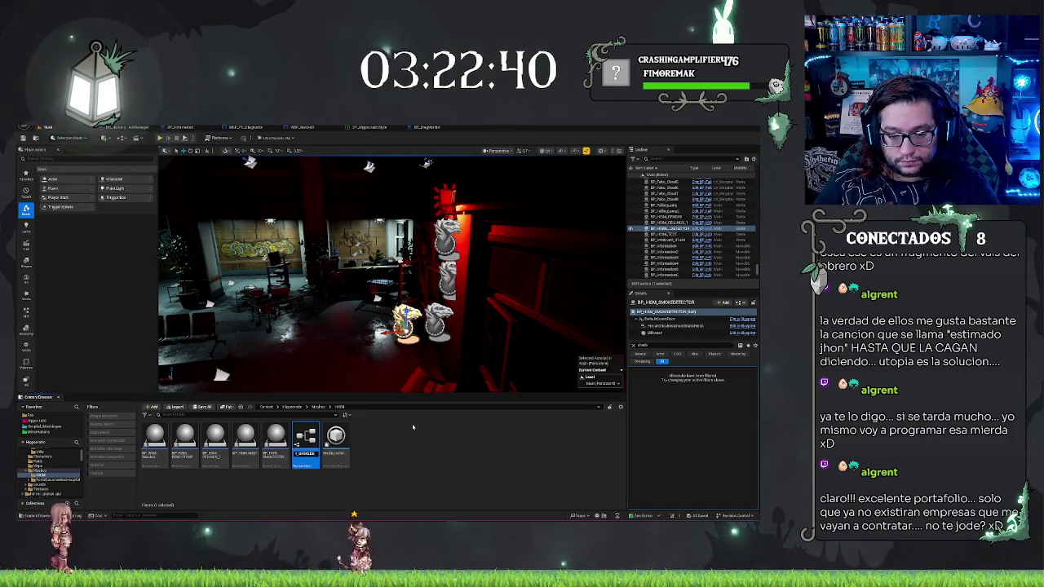
type("BP_HKM_FLOOR")
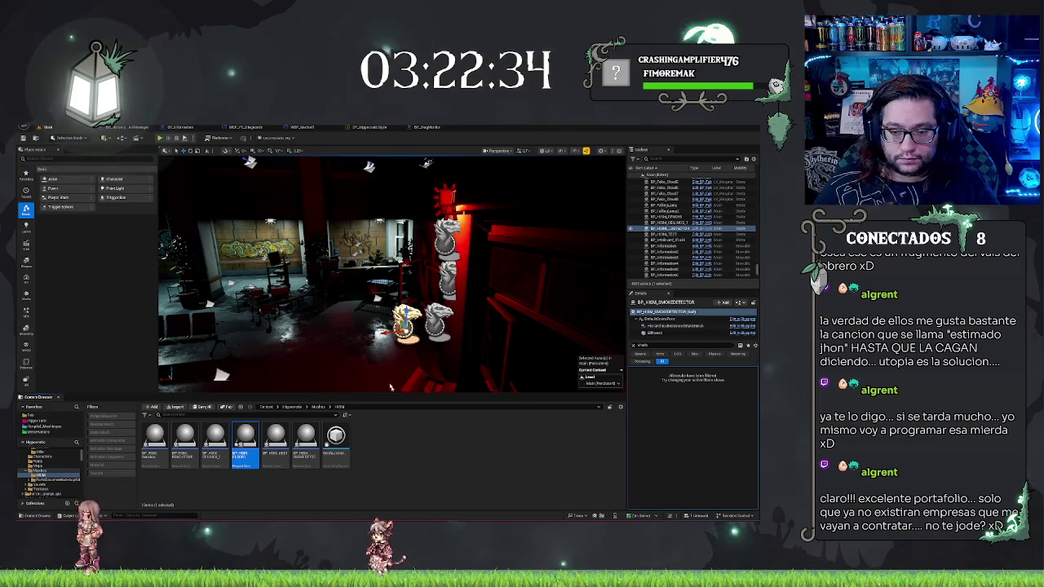
left_click_drag(391, 387, 314, 247)
left_click(310, 243)
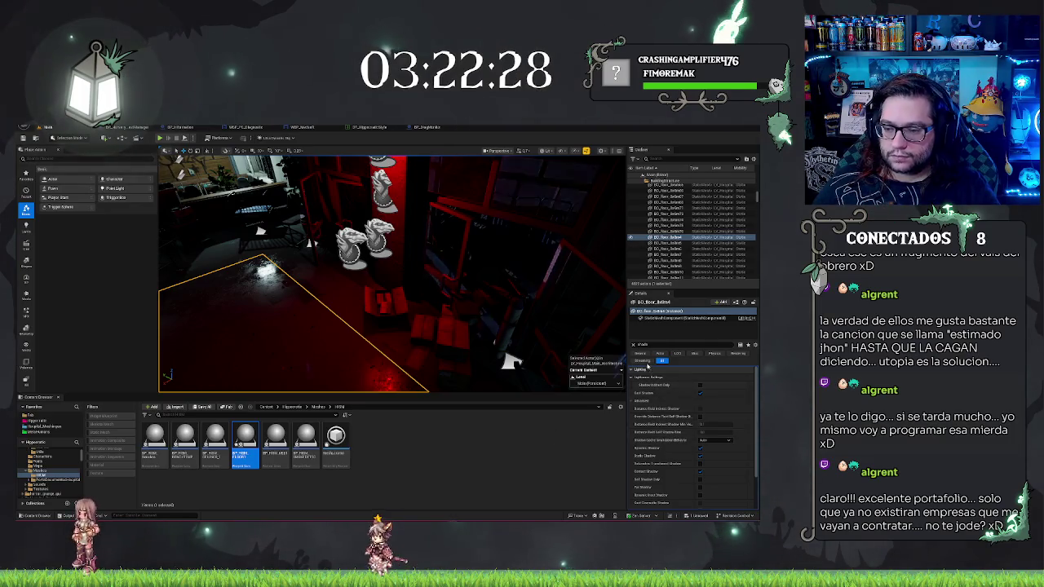
Step: Clear the property filter, open BP_HISM_FLOORS, and drag a BP_HISM_FLOOR1 instance into the level
left_click(633, 344)
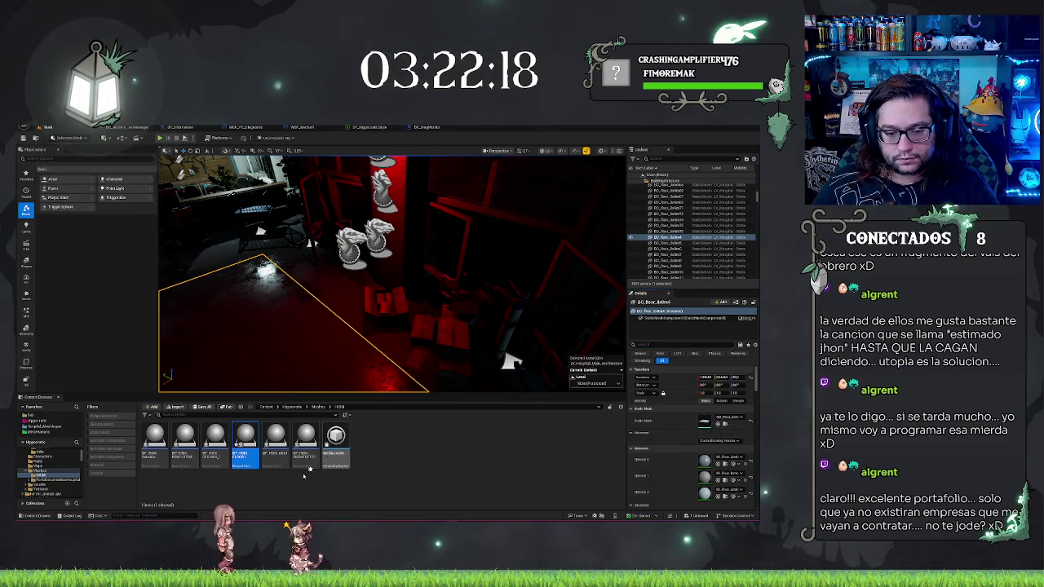
double_click(243, 441)
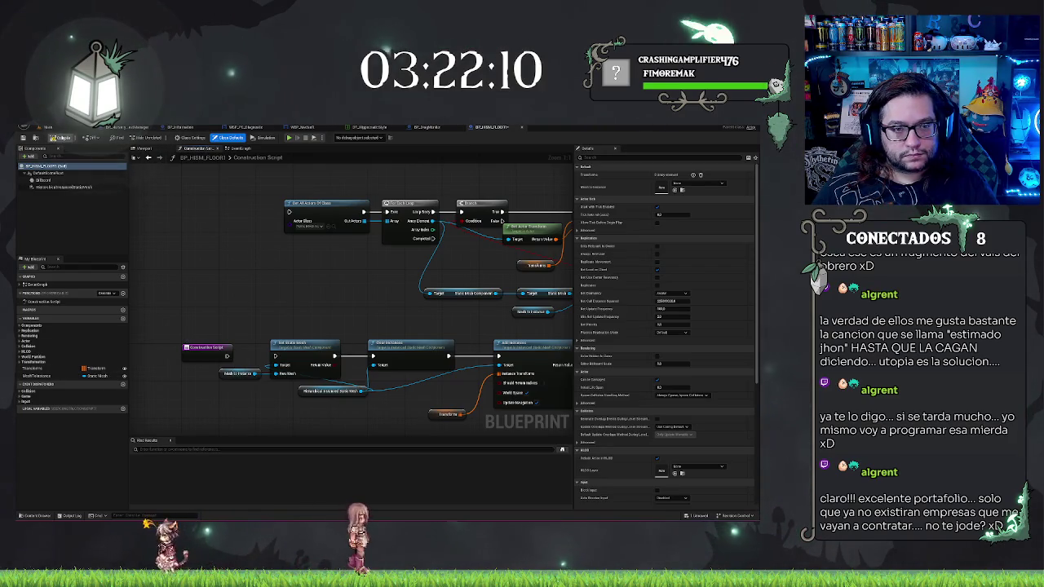
left_click(48, 127)
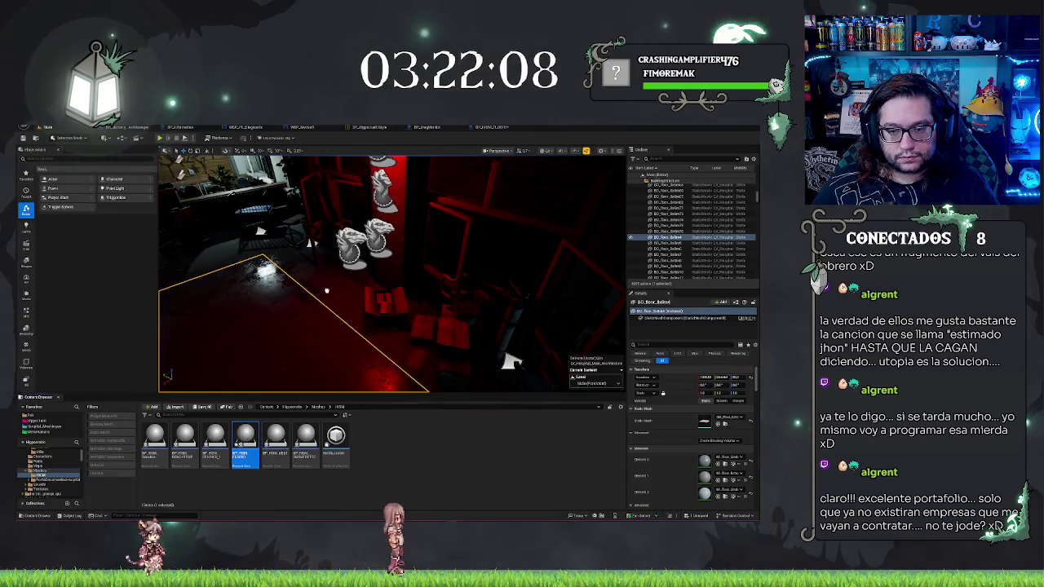
left_click_drag(332, 296, 353, 301)
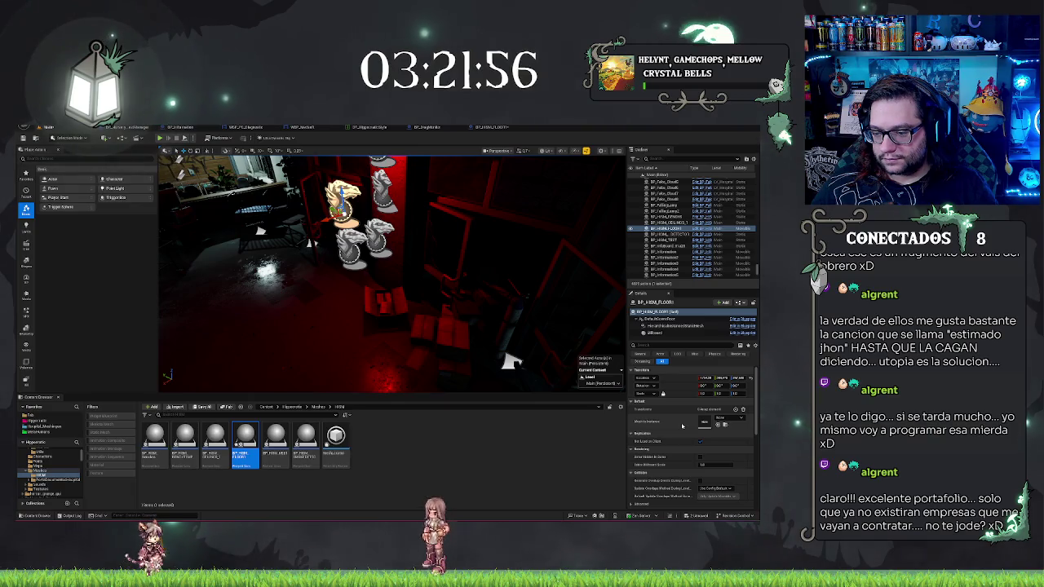
Step: Assign a mesh to the actor and wire Construction Script into Get All Actors Of Class
left_click(717, 420)
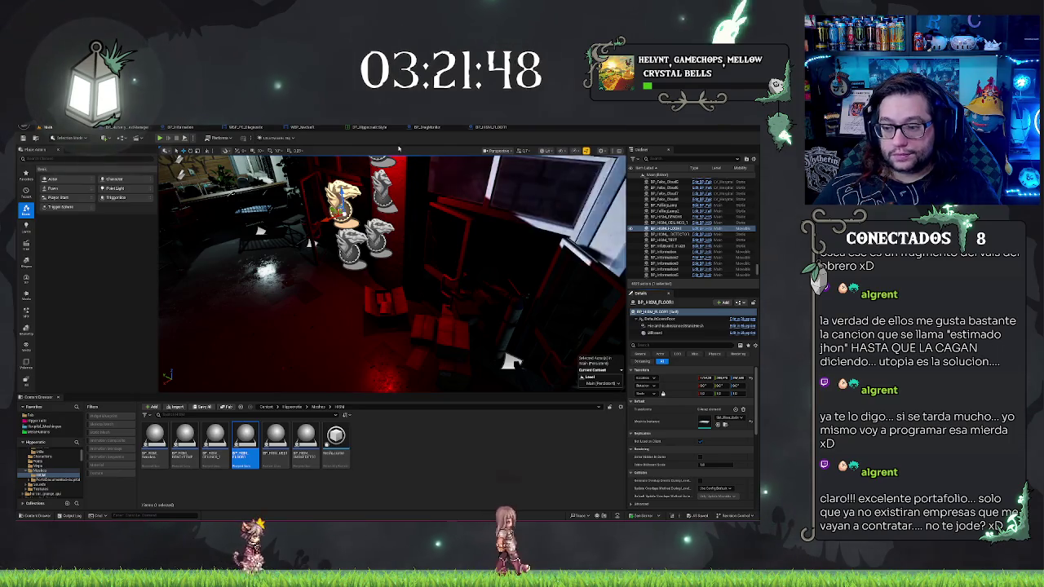
left_click(491, 126)
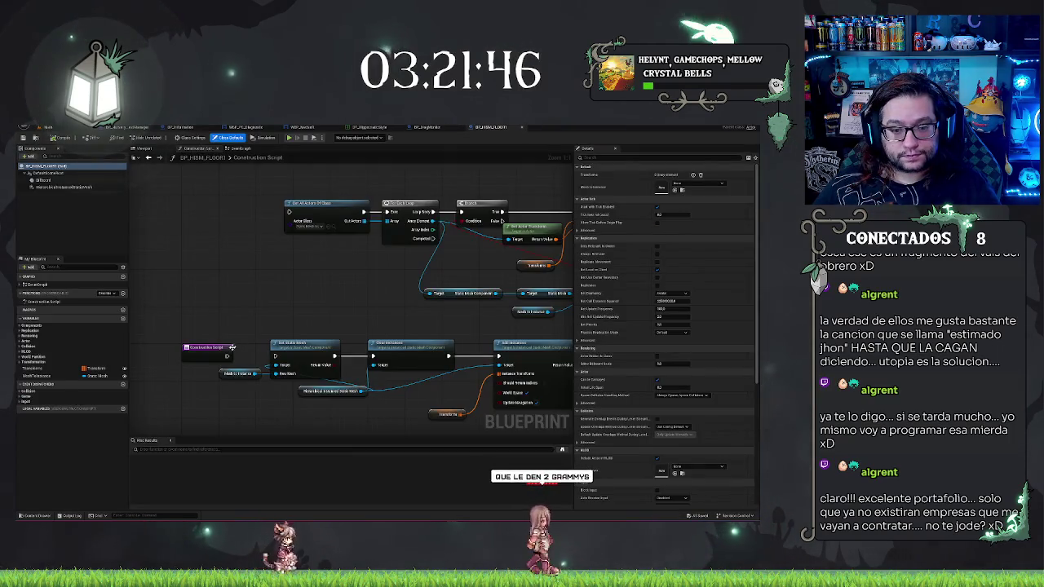
left_click_drag(227, 355, 288, 212)
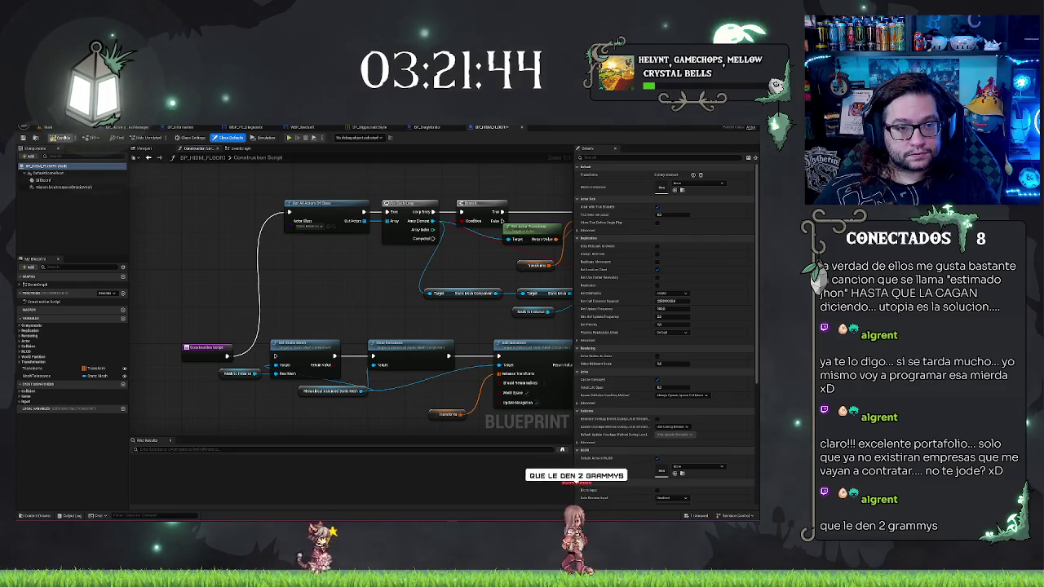
left_click(50, 127)
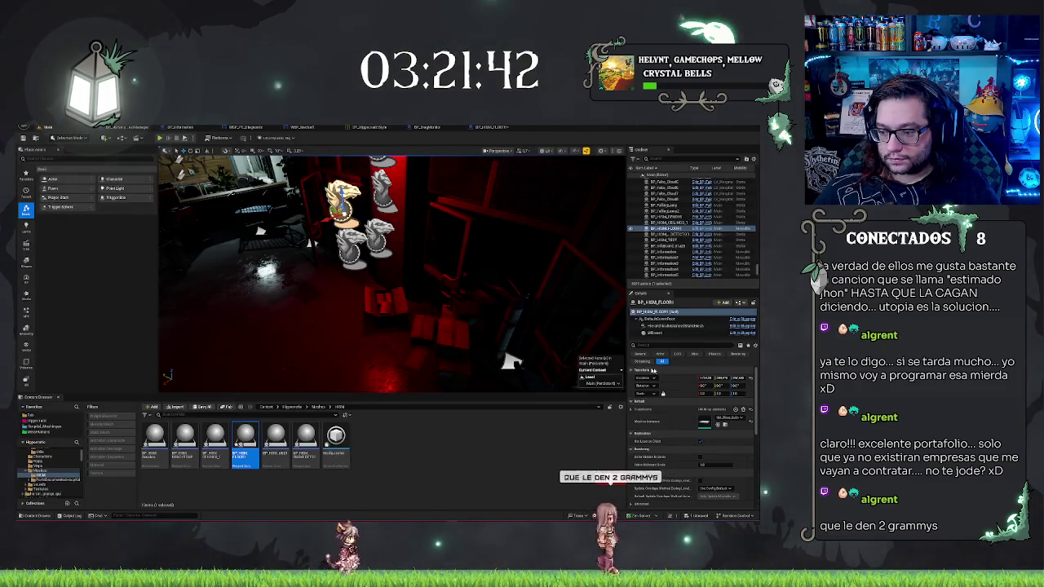
left_click_drag(509, 361, 492, 355)
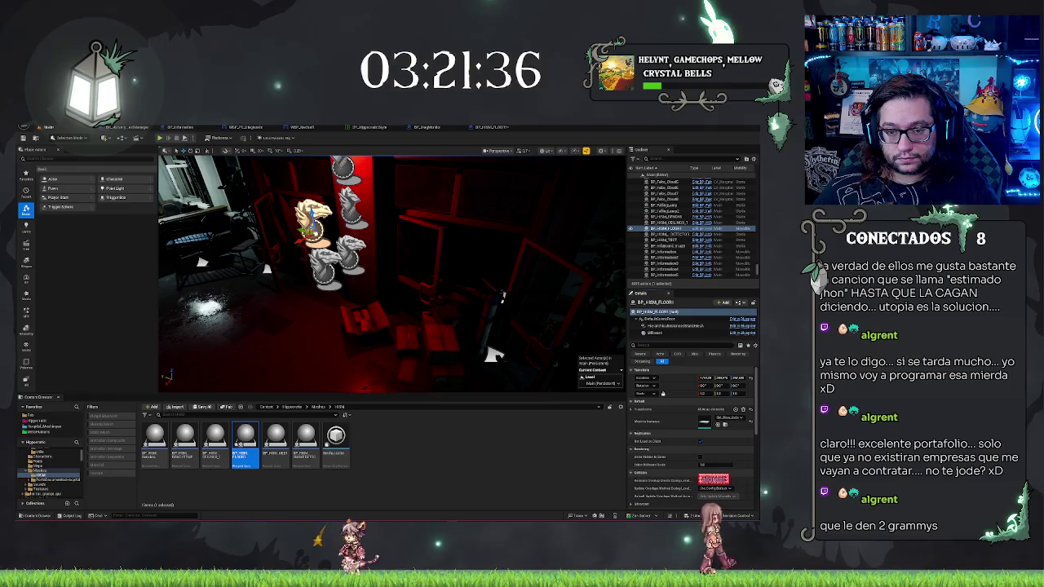
left_click_drag(493, 354, 222, 324)
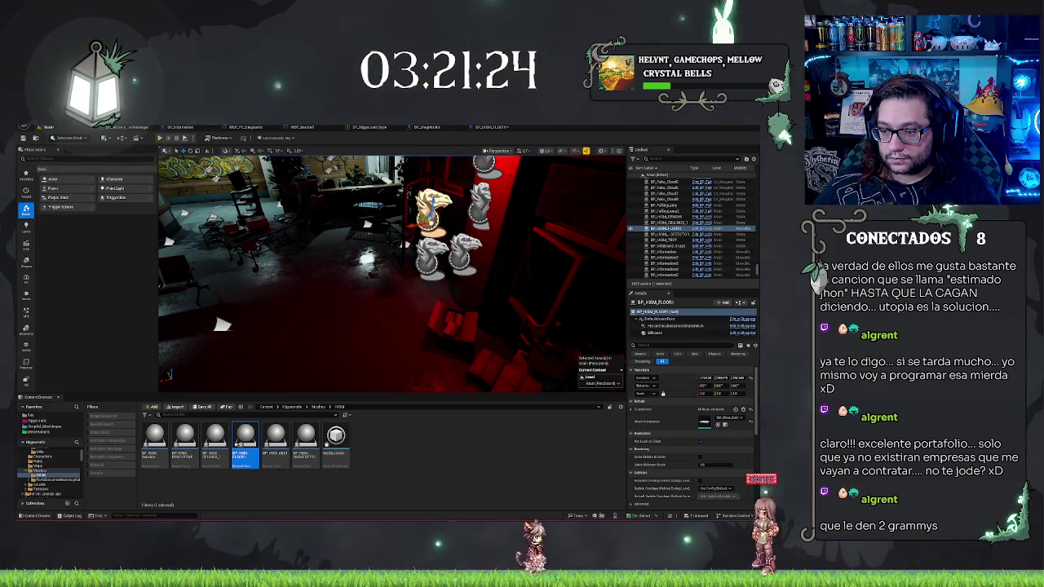
Step: Disconnect Construction Script from Get All Actors Of Class and compile the BP_HISM_FLOOR1 blueprint
left_click(486, 128)
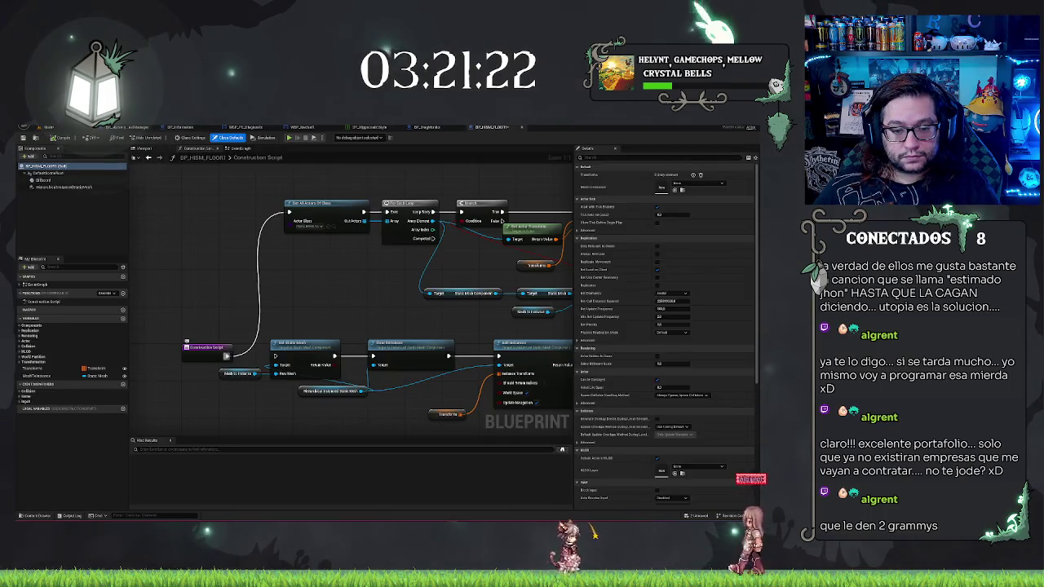
left_click(288, 212, "alt")
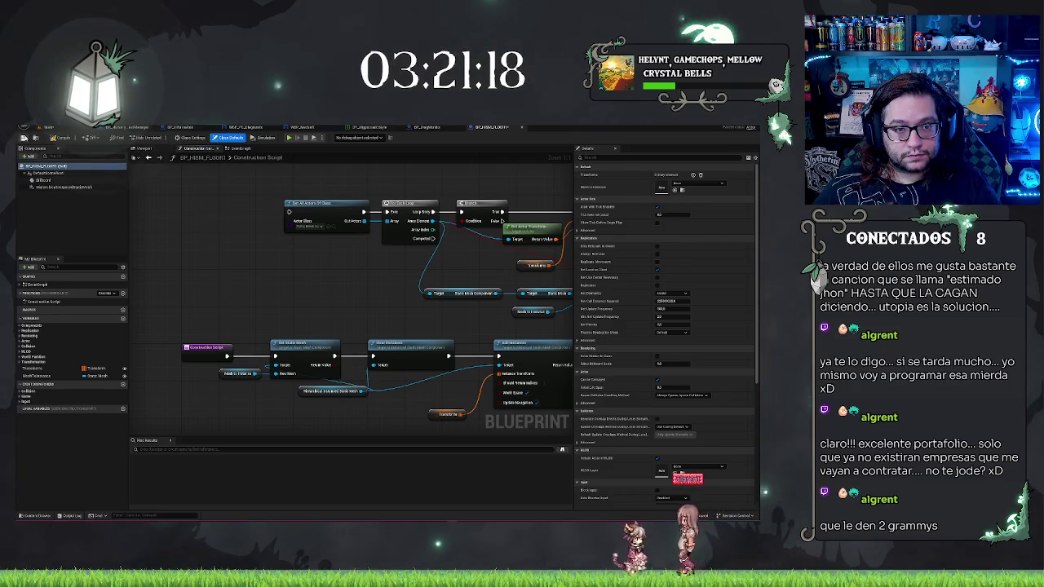
left_click(63, 128)
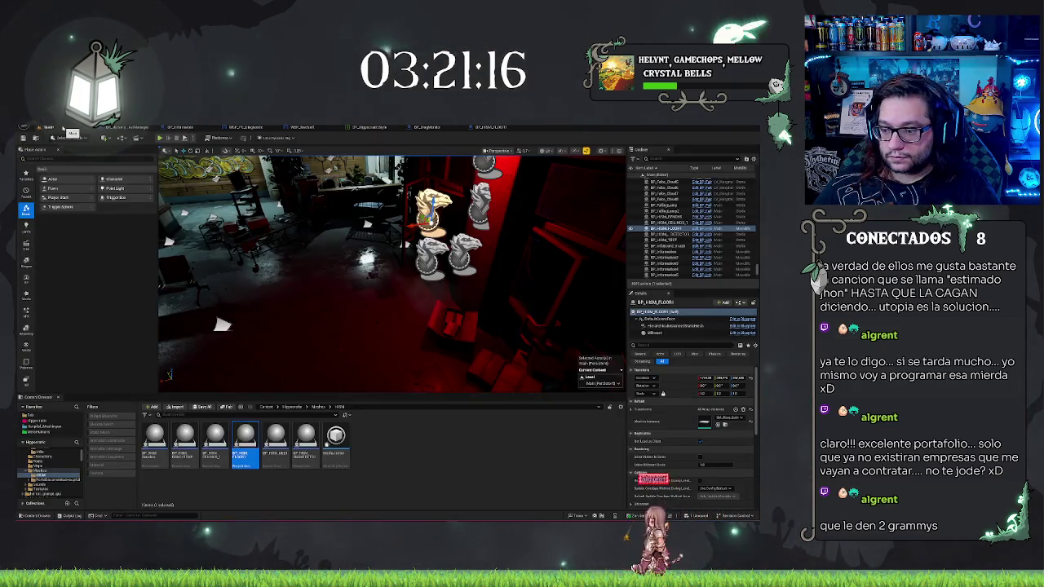
key("ctrl+Tab")
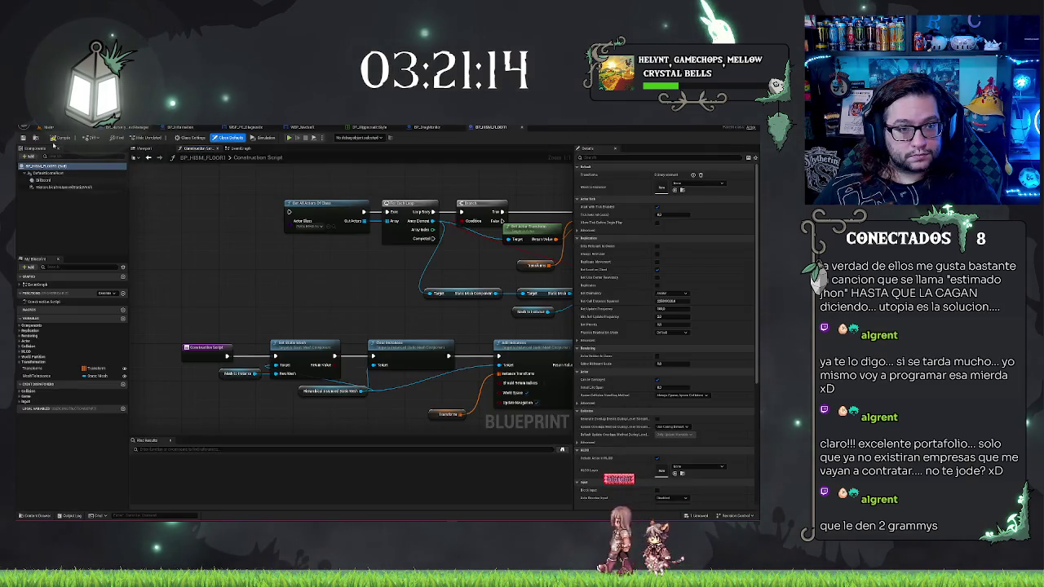
left_click(50, 137)
key("ctrl+Tab")
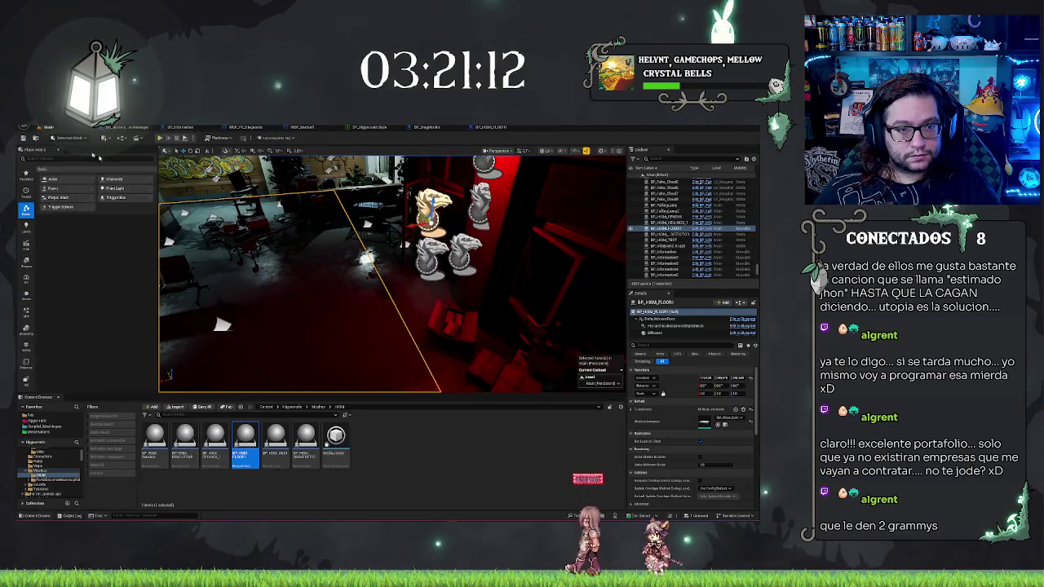
Step: Frame the floor and select the BO_floor_8x8m4 floor mesh
key("f")
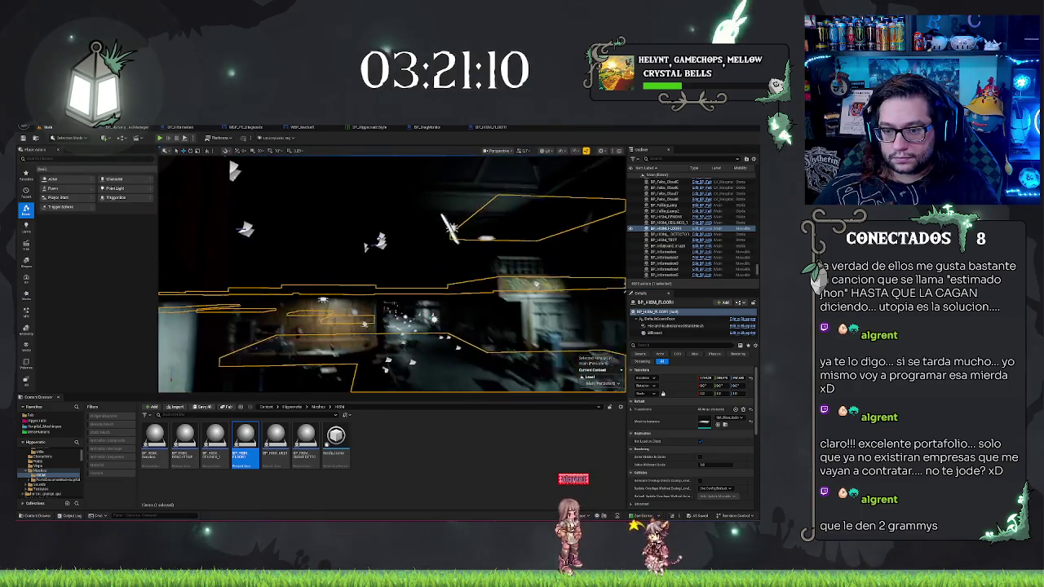
mouse_move(392, 273)
left_mouse_down()
mouse_move(163, 178)
mouse_move(383, 269)
mouse_move(359, 257)
left_mouse_up()
left_click(351, 343)
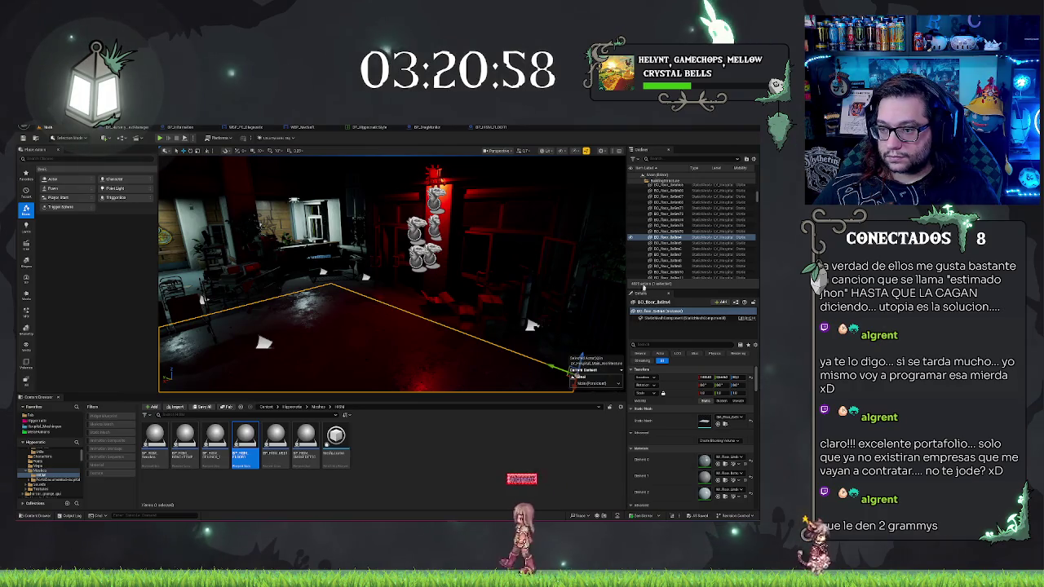
left_click(676, 237)
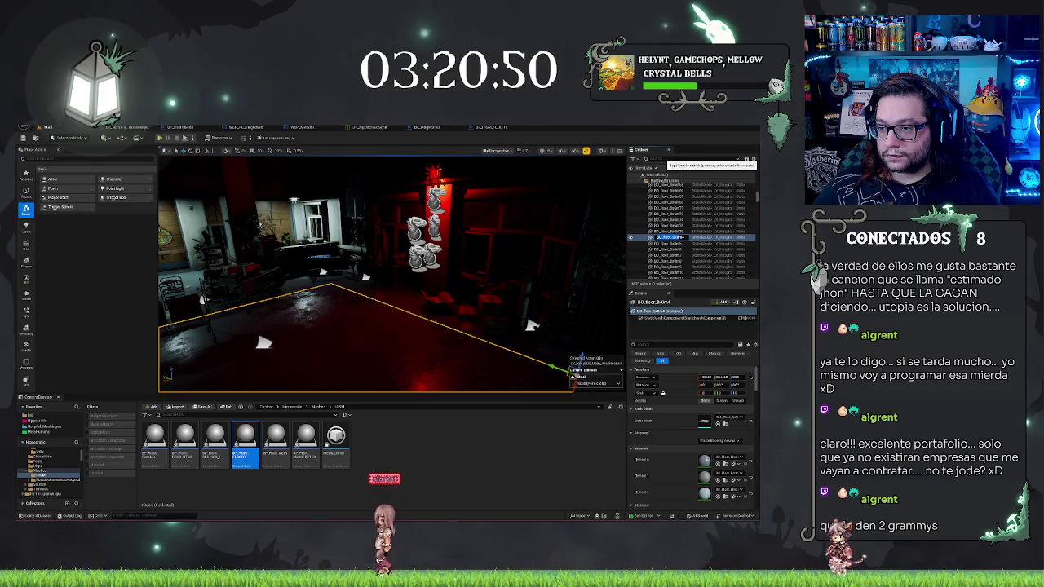
Step: Filter the Outliner by the name BO_floor_8x8
left_click(670, 161)
type("BO_floor_8x8")
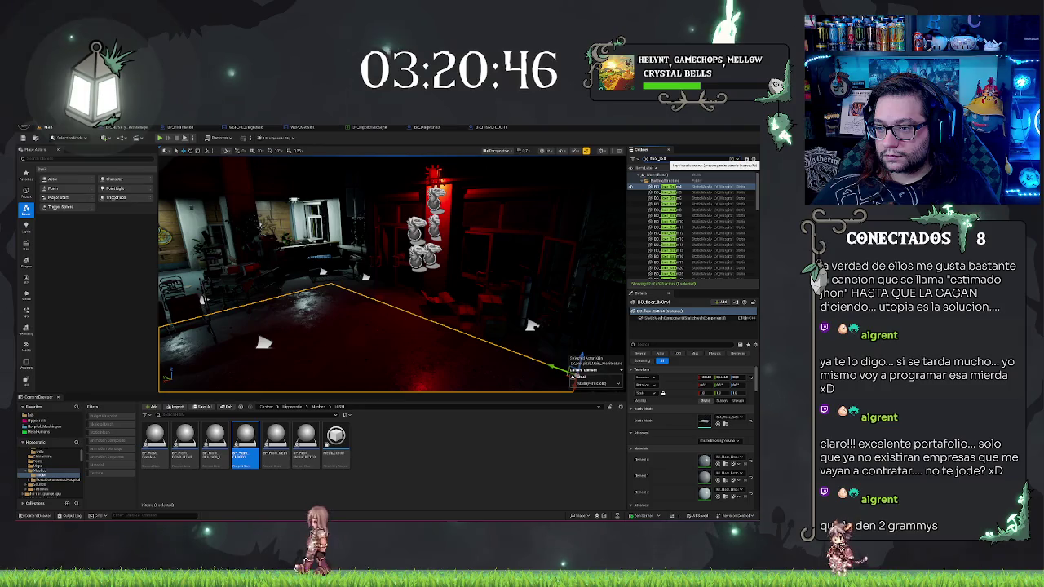
scroll(704, 236, "down", 2)
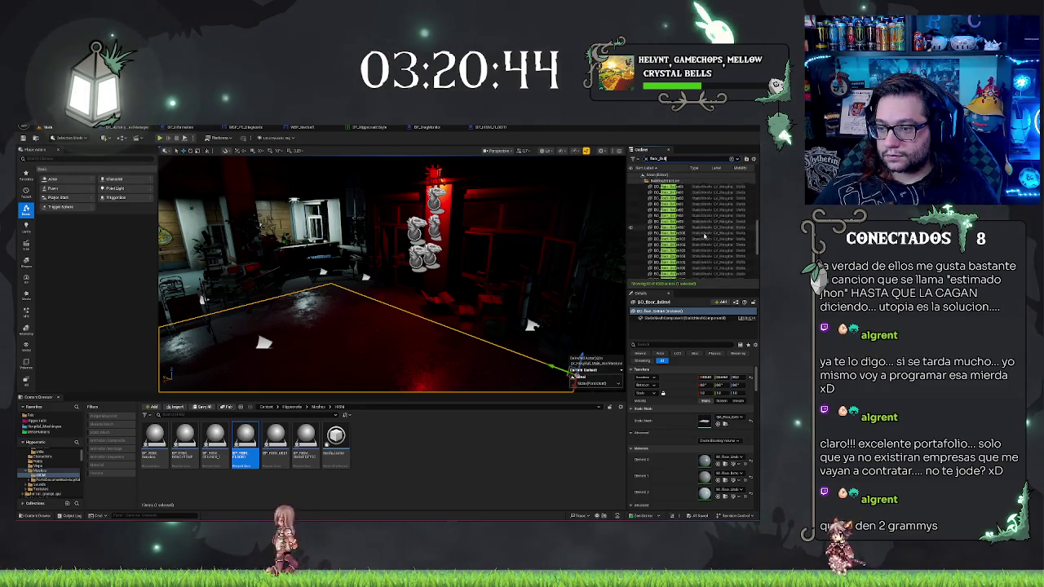
scroll(704, 237, "down", 3)
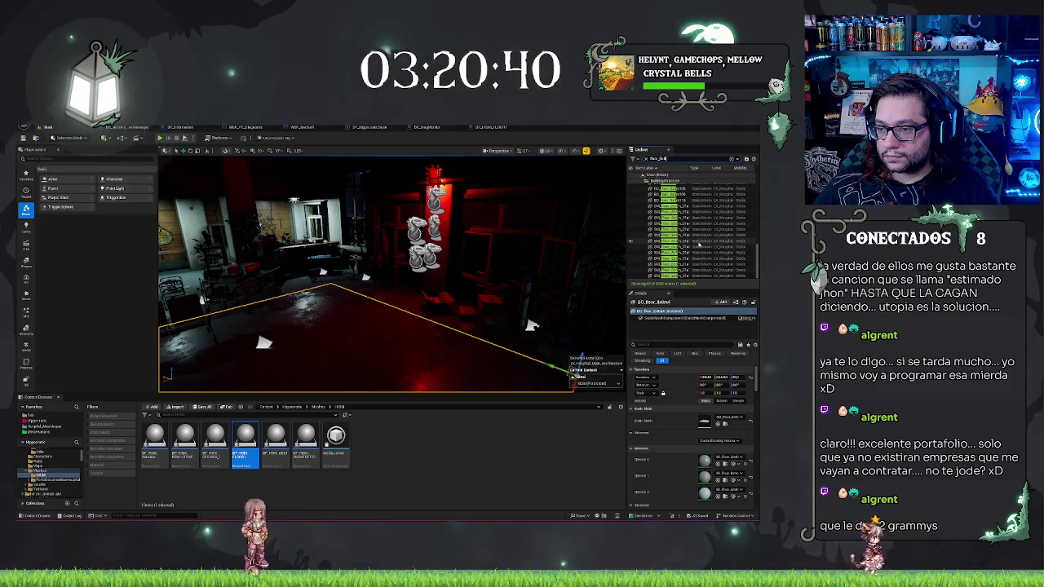
type("o")
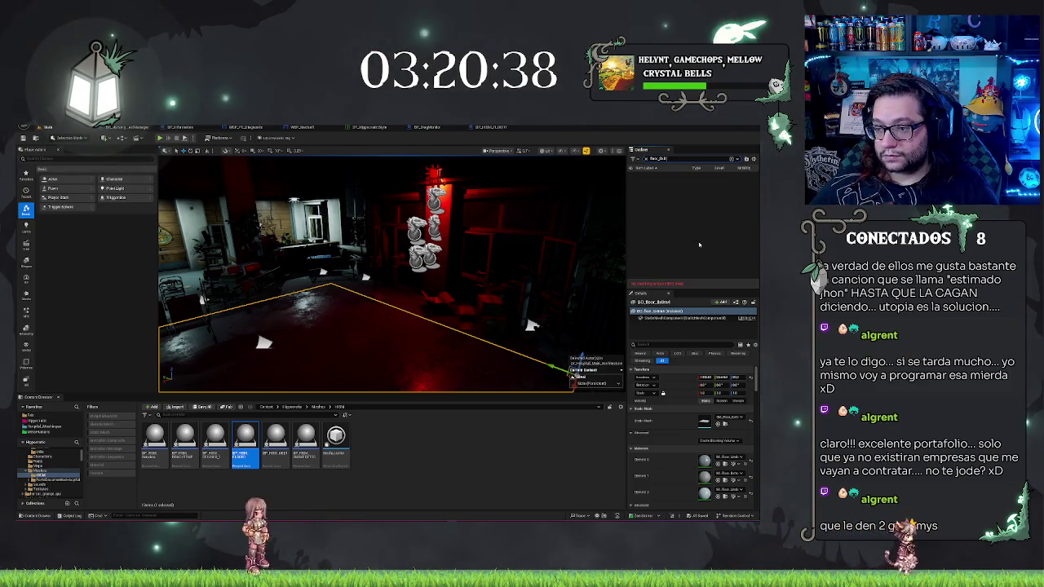
type("l")
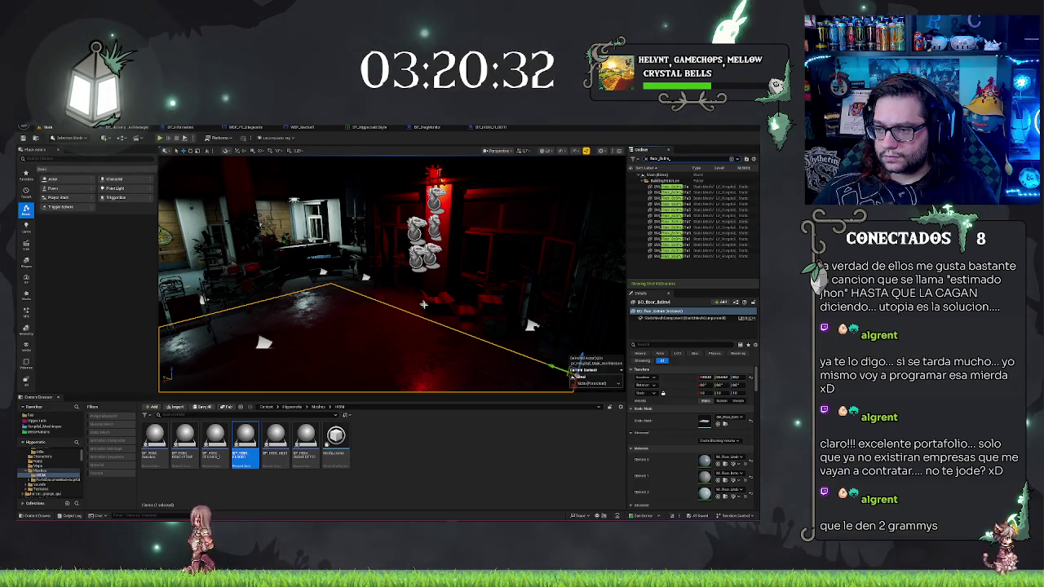
Step: Select the placed BP_HISM_FLOOR1 floor actor and open its blueprint in the Blueprint editor
left_click_drag(367, 269, 416, 288)
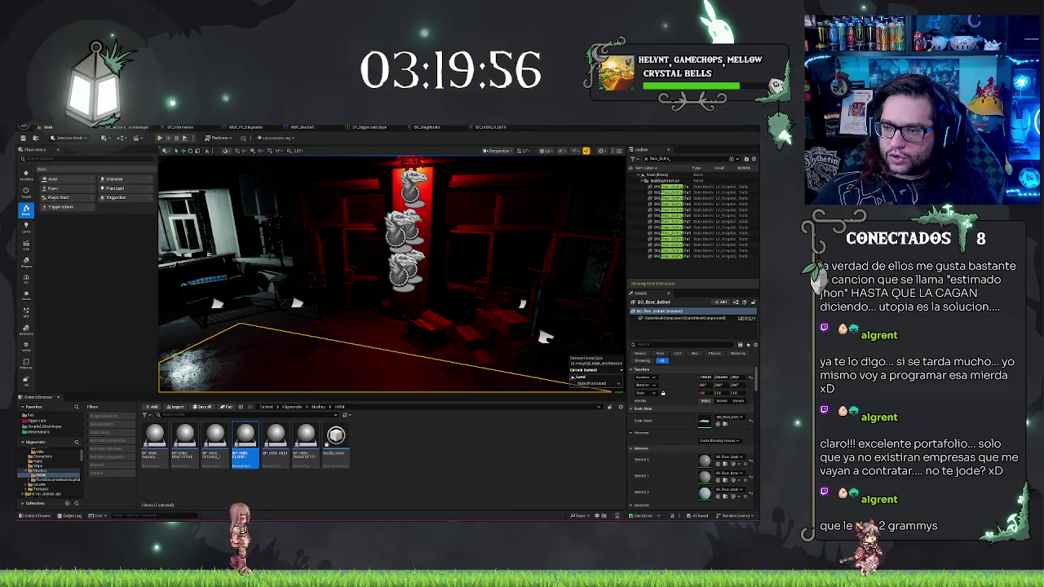
left_click_drag(391, 269, 310, 269)
left_click_drag(248, 280, 293, 286)
left_click(269, 285)
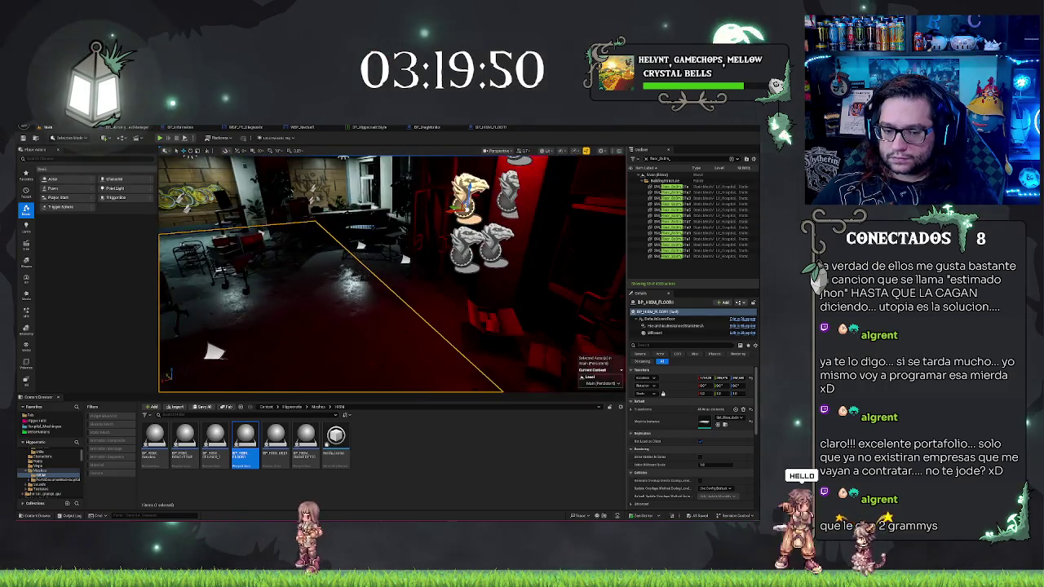
double_click(255, 455)
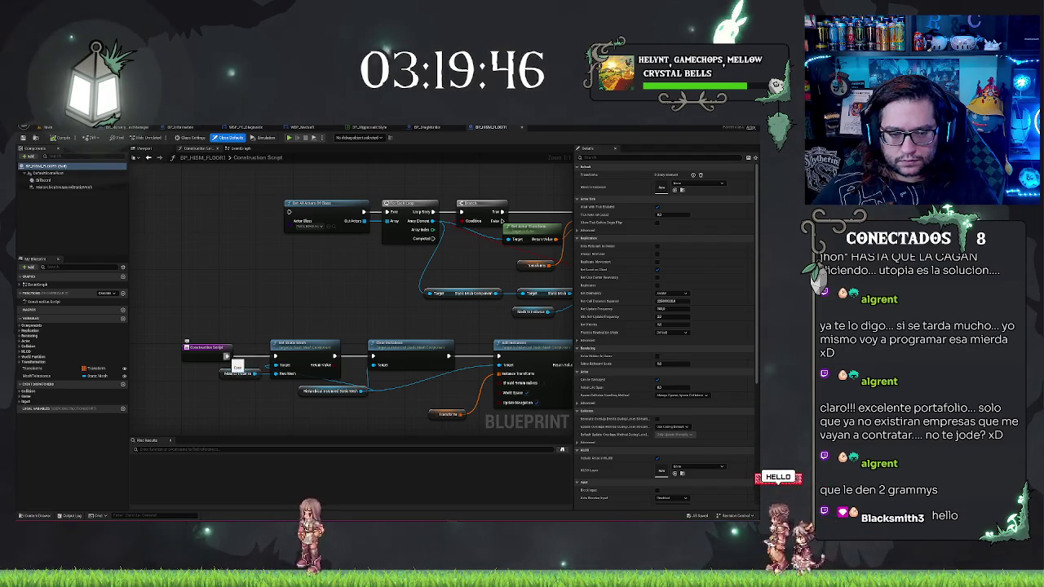
Step: Add a Destroy Actor node fed from the Out Actors pin of Get All Actors Of Class
left_click_drag(378, 204, 362, 292)
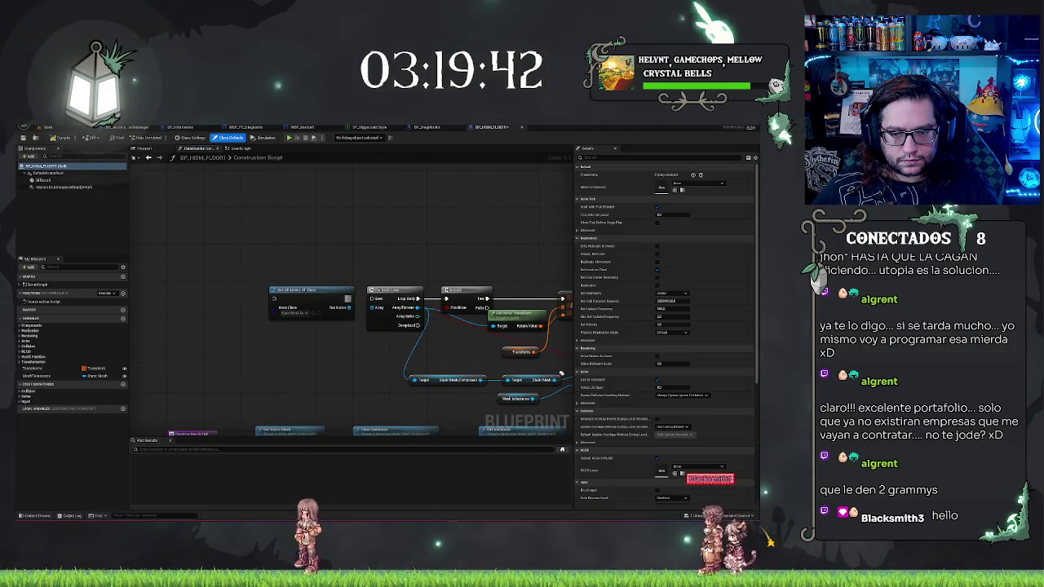
left_click_drag(349, 308, 350, 211)
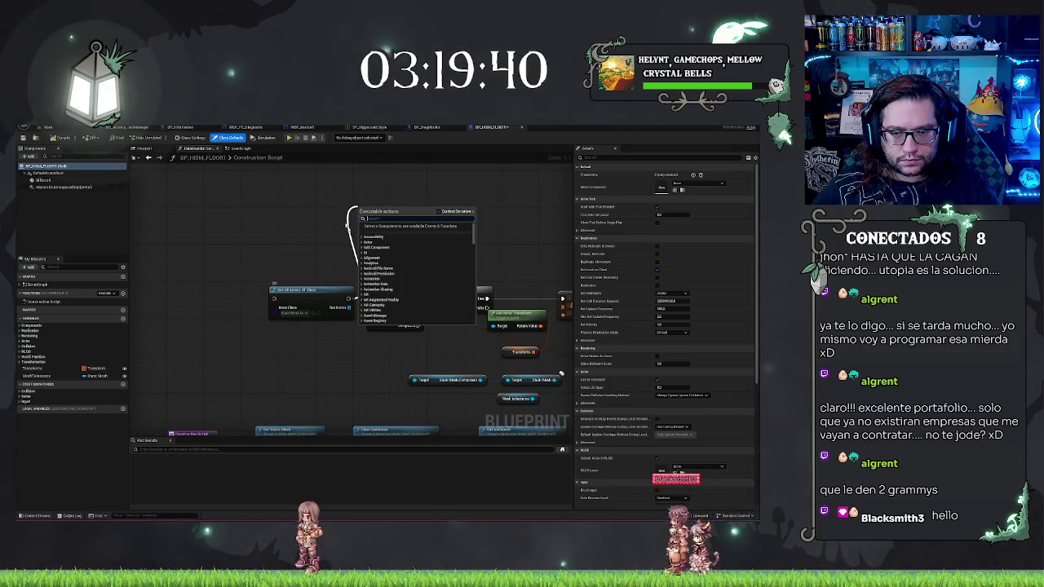
type("des")
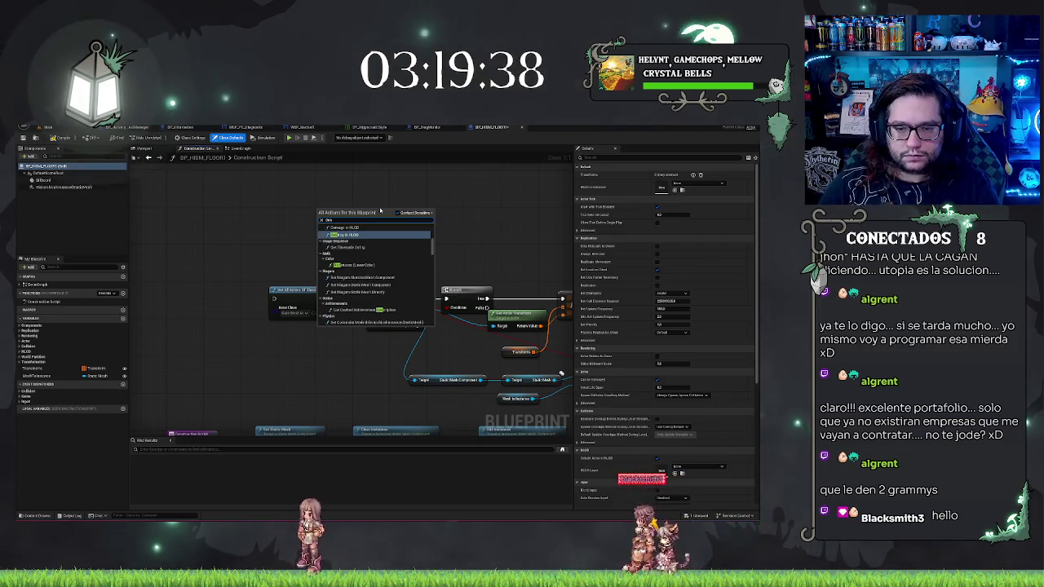
key("Return")
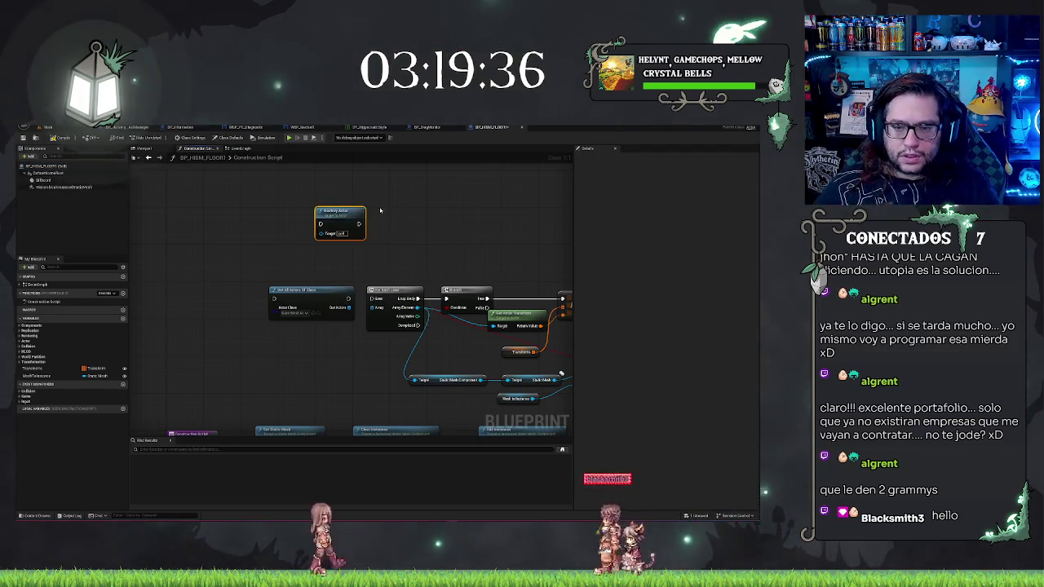
mouse_move(332, 215)
left_mouse_down()
mouse_move(369, 211)
mouse_move(350, 307)
left_mouse_up()
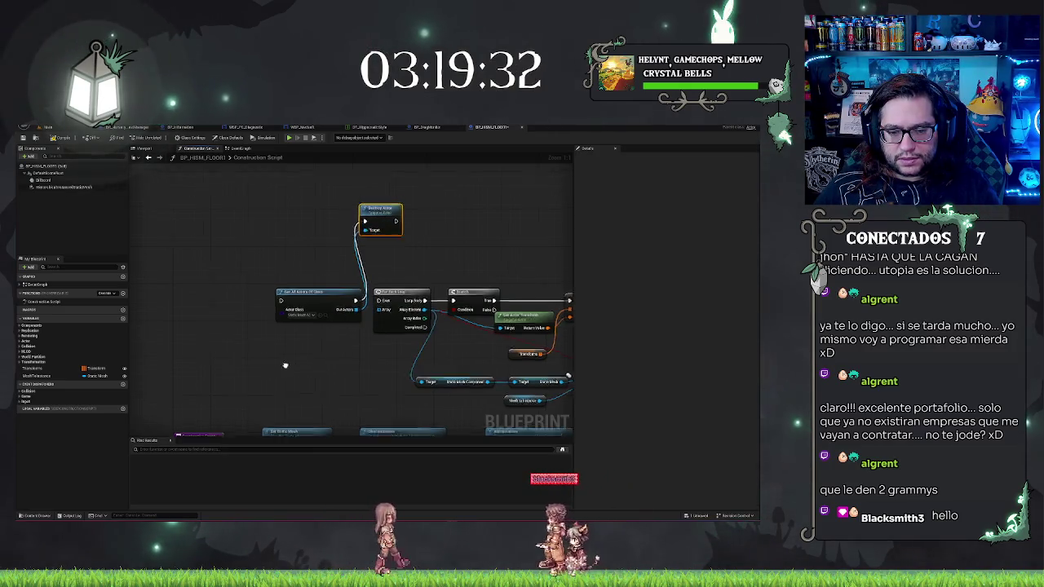
Step: Reconnect Construction Script to Get All Actors Of Class, then fly the level camera to a new angle
left_click_drag(245, 367, 326, 346)
left_click_drag(292, 422, 356, 280)
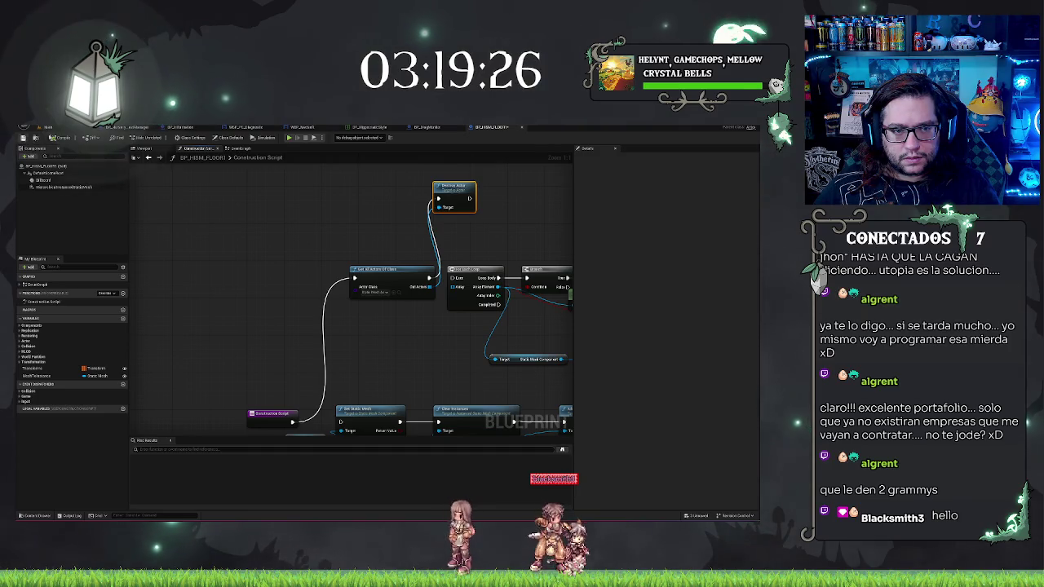
key("ctrl+Tab")
left_click_drag(484, 281, 358, 322)
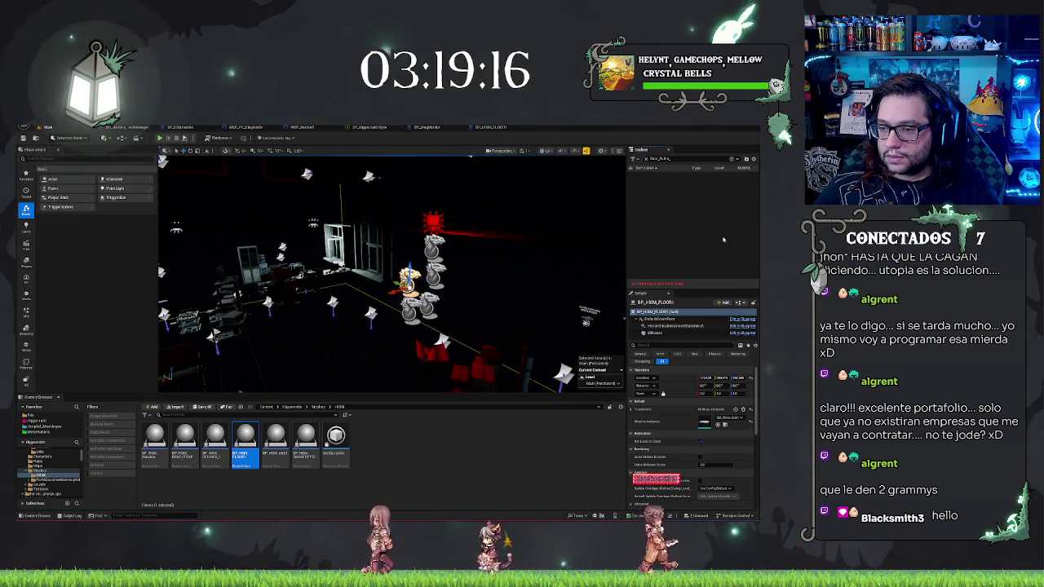
Step: Clear the Outliner search, focus on BP_HISM_FLOOR1, and show its construction script graph
key("Escape")
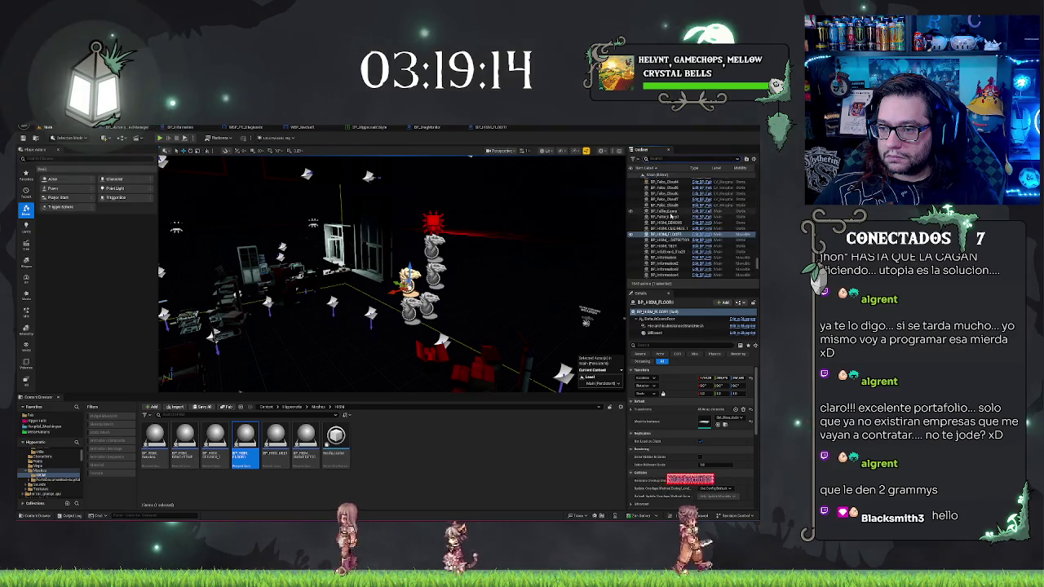
double_click(665, 234)
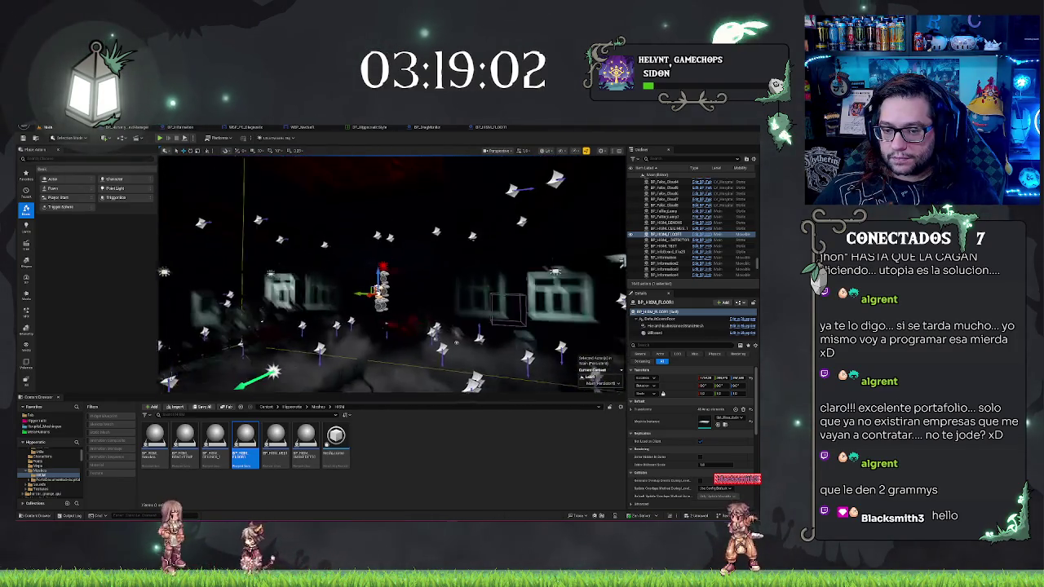
left_click(493, 128)
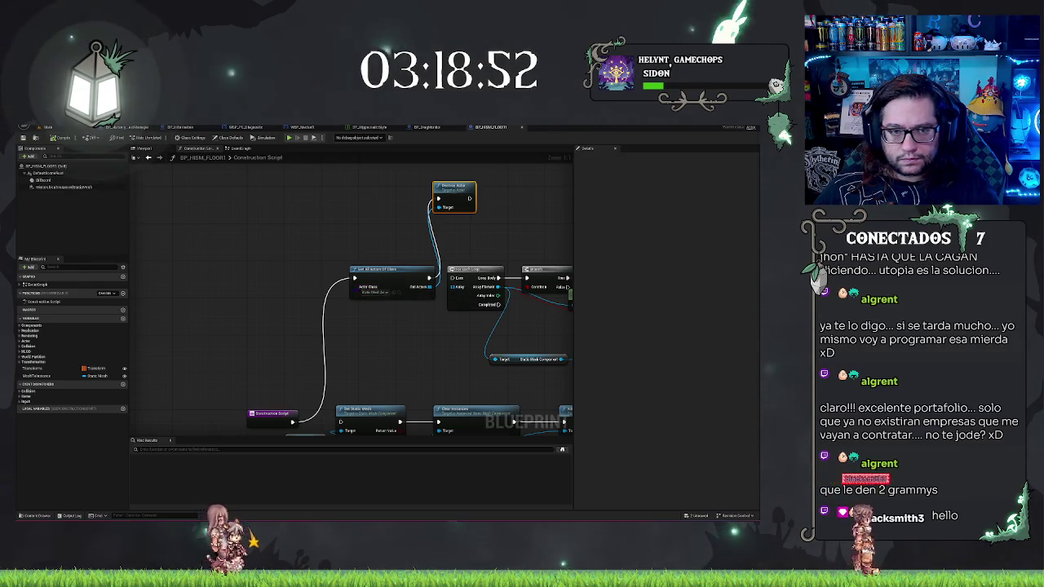
Step: Revisit the BP_HISM_FLOOR1 construction script graph, then return to the level view
left_click(61, 130)
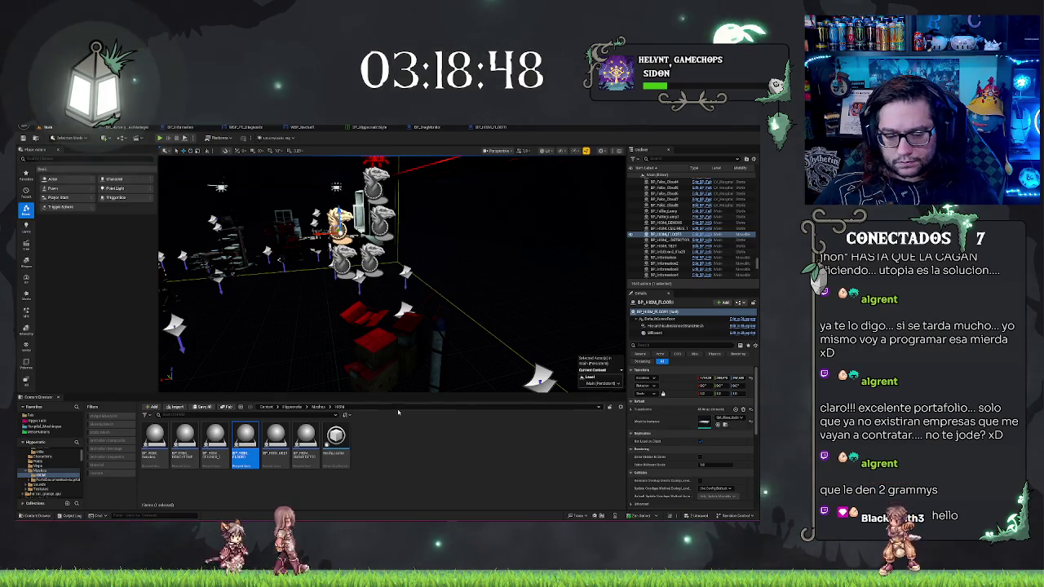
left_click(495, 127)
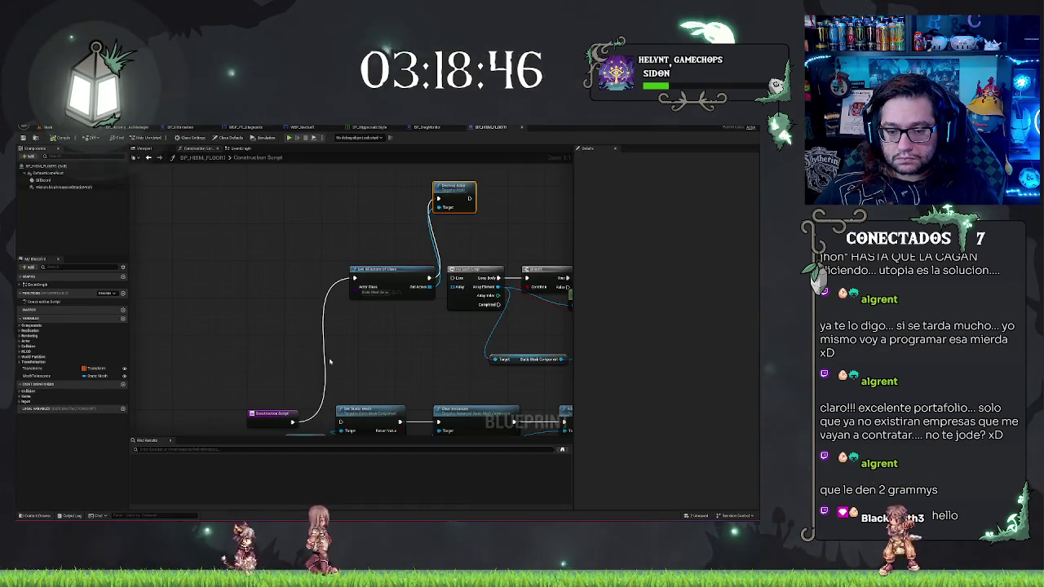
left_click_drag(274, 356, 322, 357)
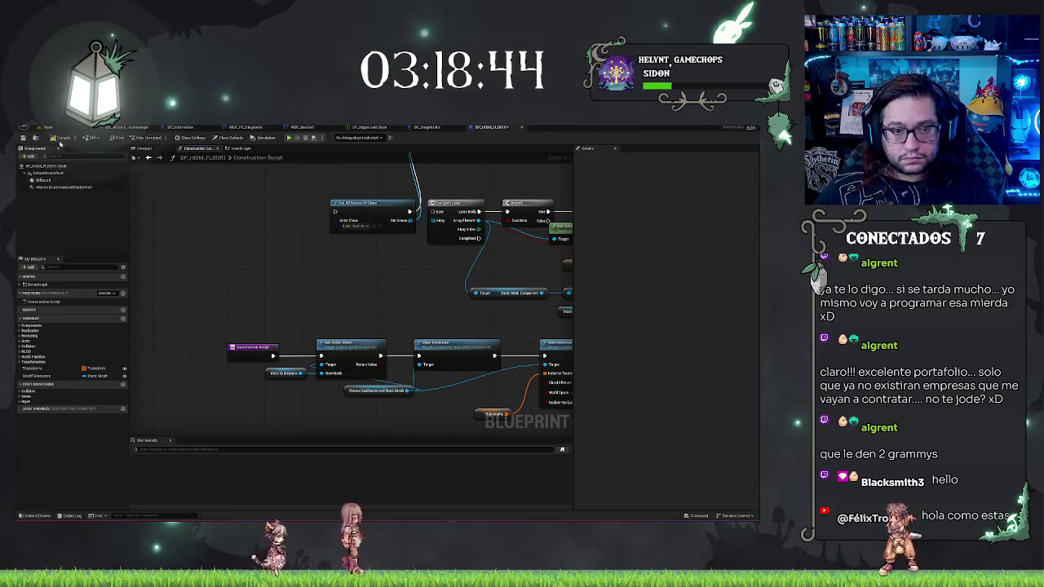
left_click(49, 128)
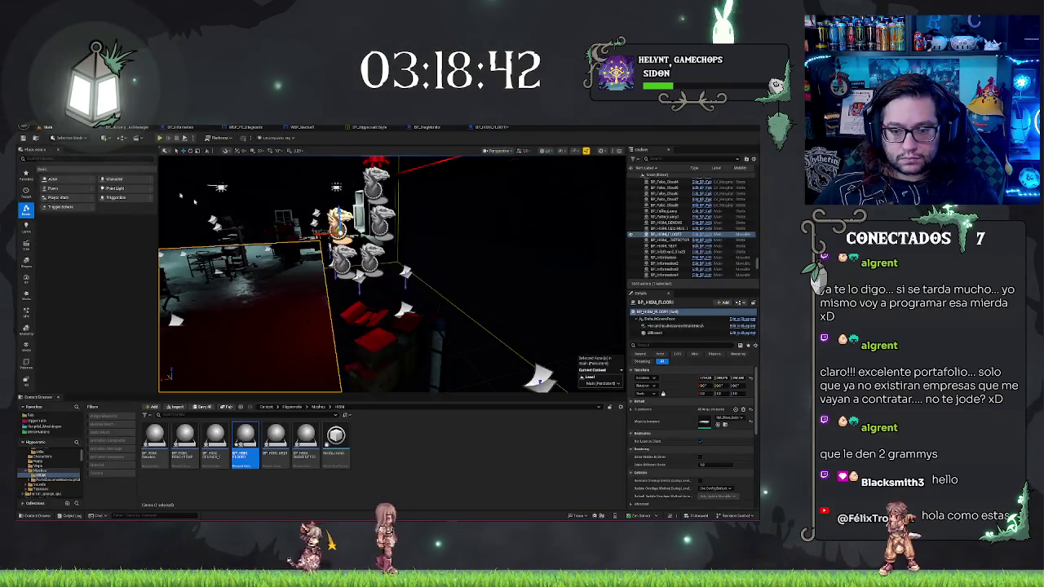
Step: Fly the camera around the room to inspect the floor pieces and the gaps between them
key("w")
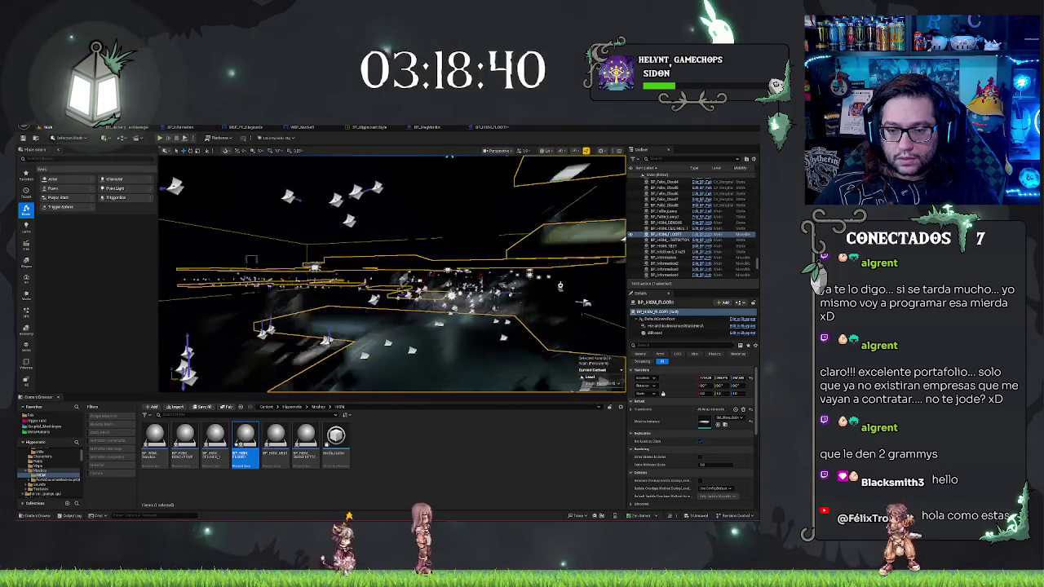
key("w")
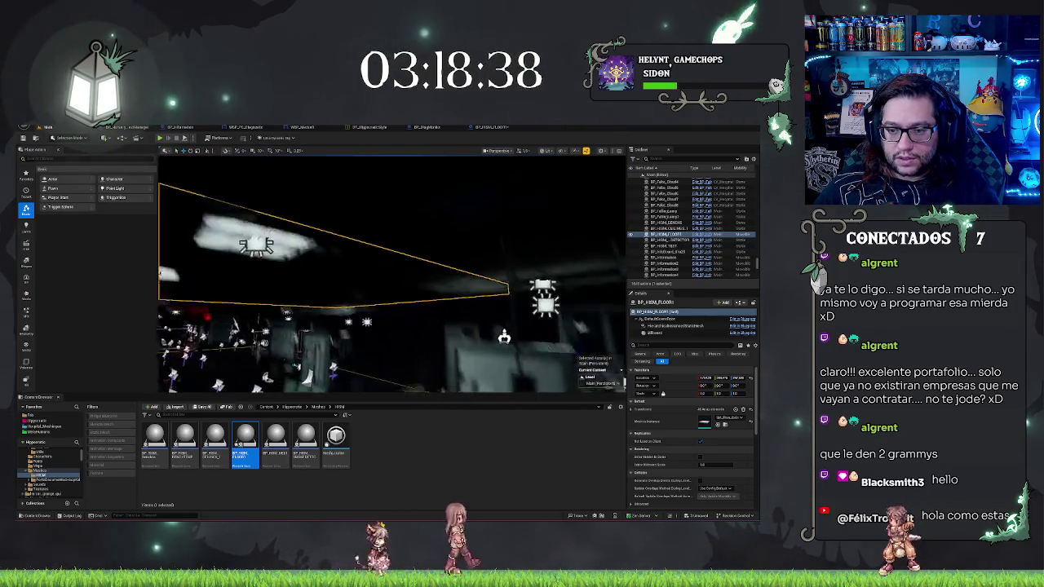
key("s")
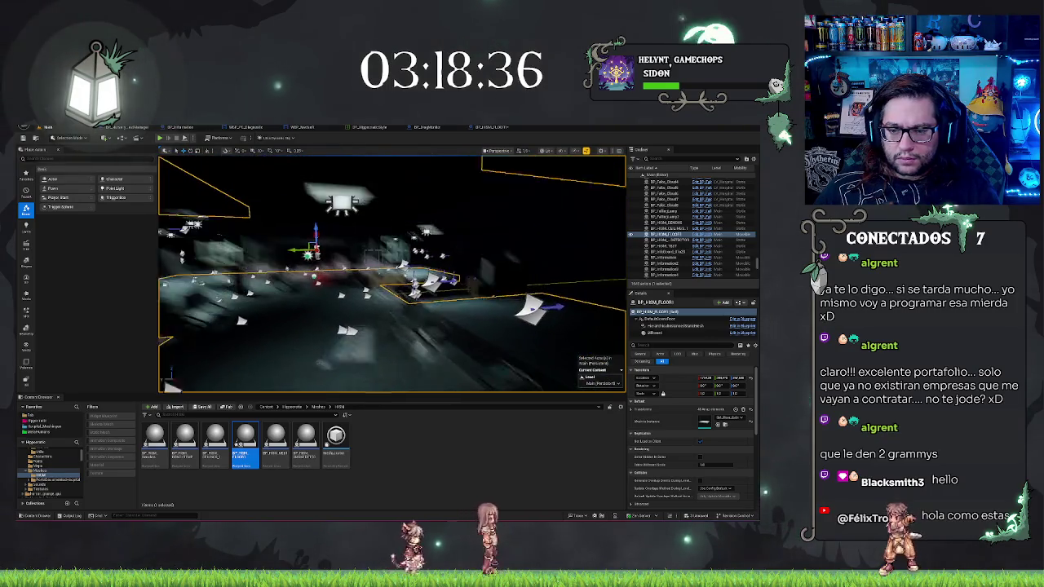
key("s")
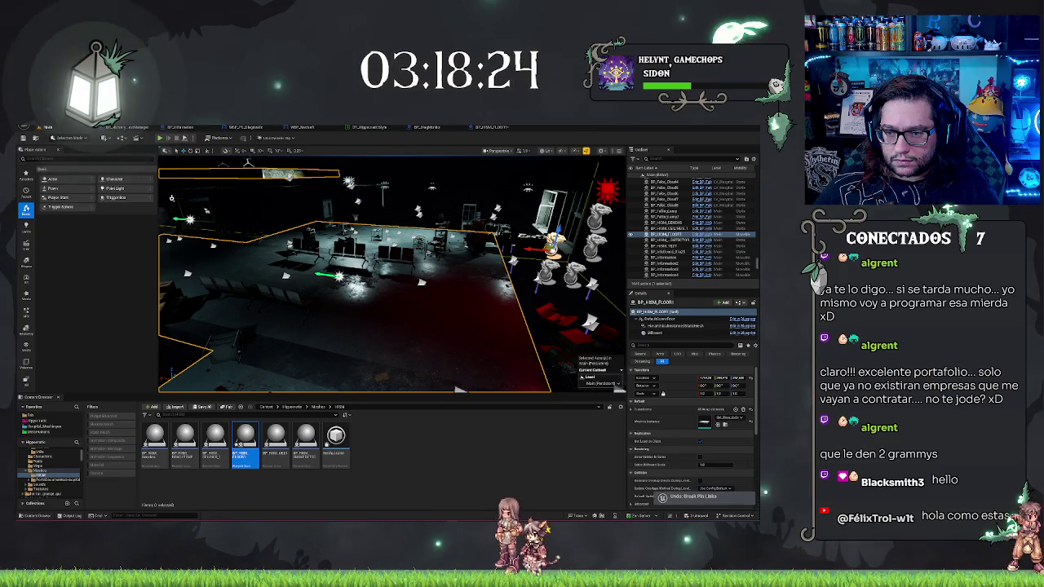
mouse_move(392, 278)
left_mouse_down()
mouse_move(583, 197)
mouse_move(498, 237)
left_mouse_up()
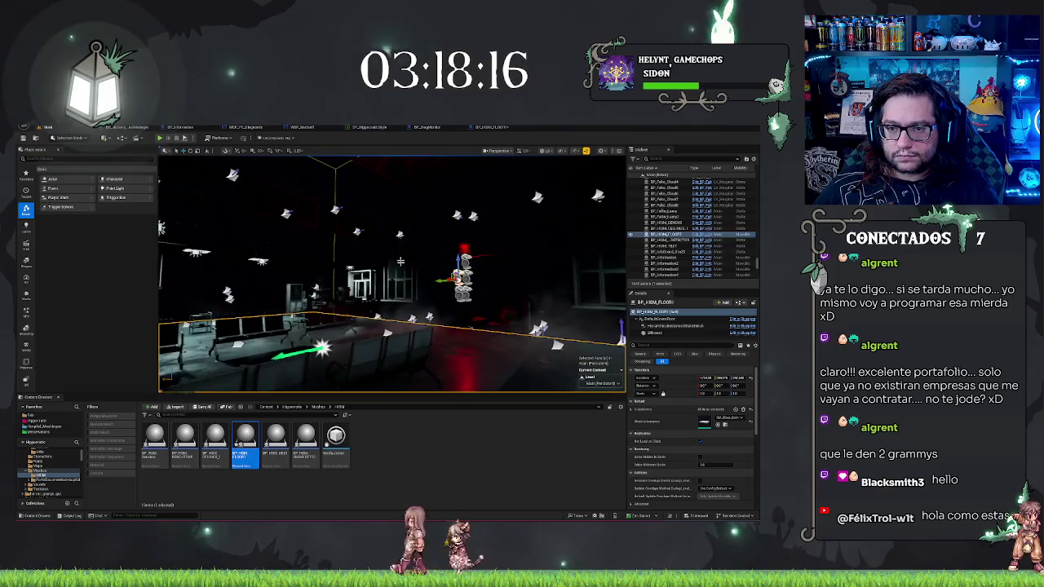
left_click(490, 127)
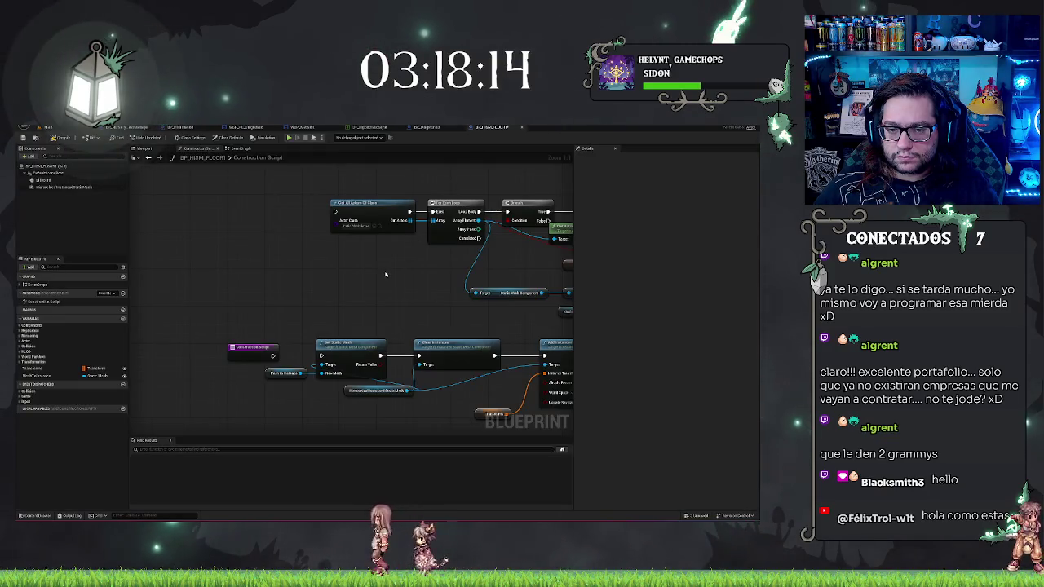
left_click_drag(376, 275, 324, 286)
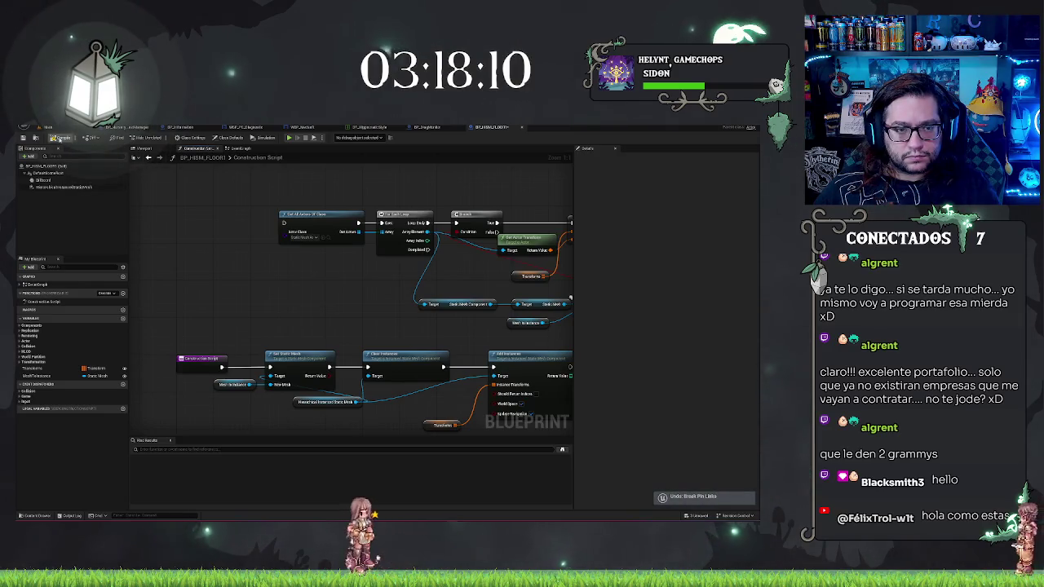
left_click(47, 127)
mouse_move(391, 269)
left_mouse_down()
mouse_move(359, 269)
mouse_move(343, 286)
left_mouse_up()
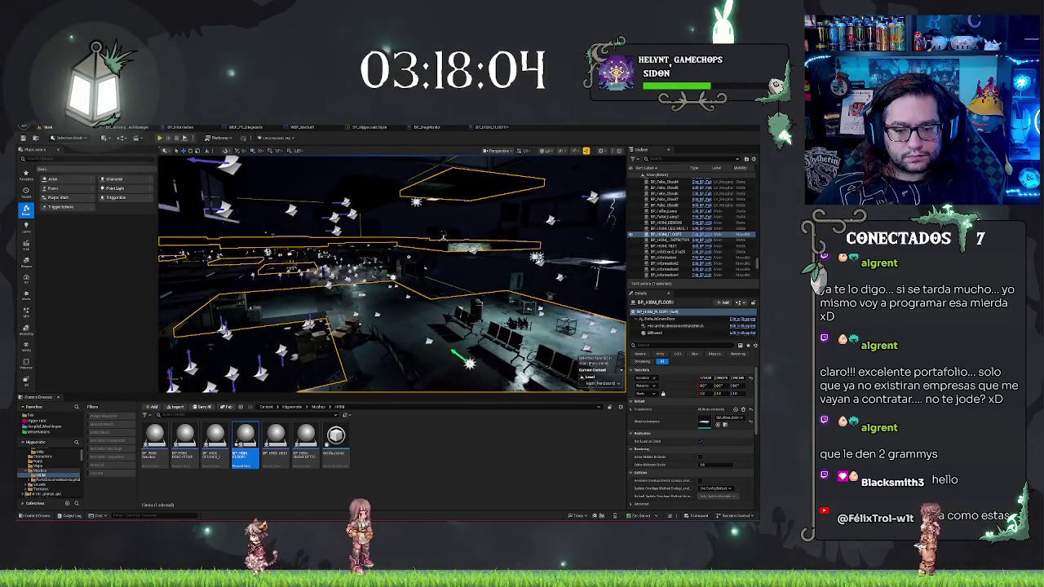
left_click_drag(343, 286, 496, 290)
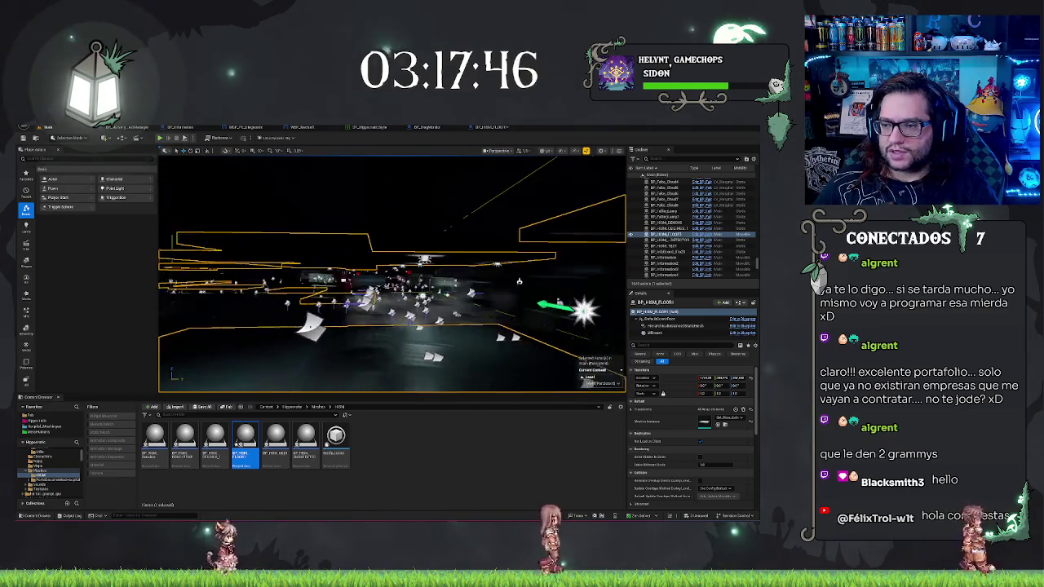
scroll(693, 251, "down", 10)
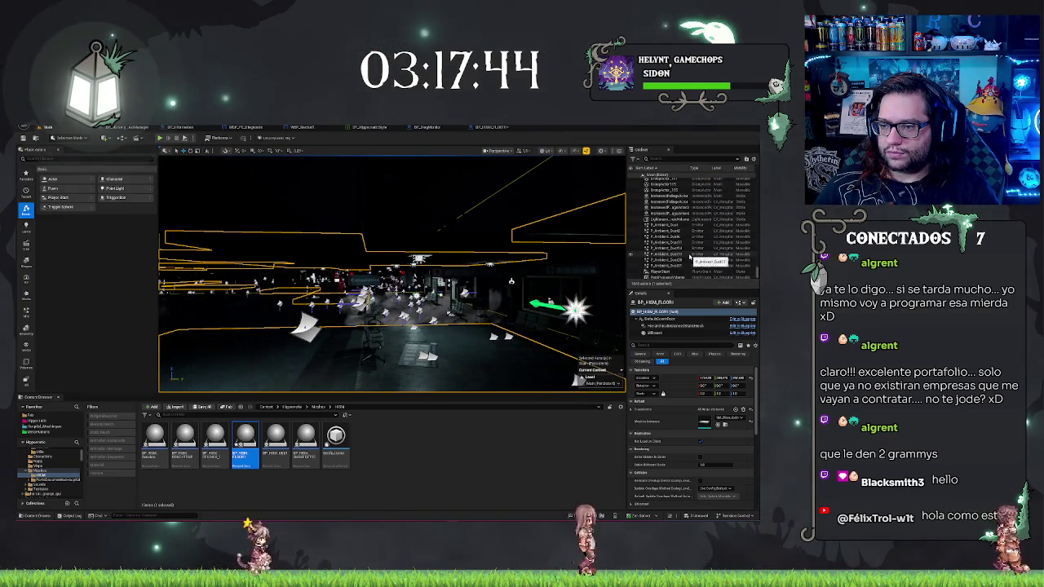
scroll(690, 256, "up", 8)
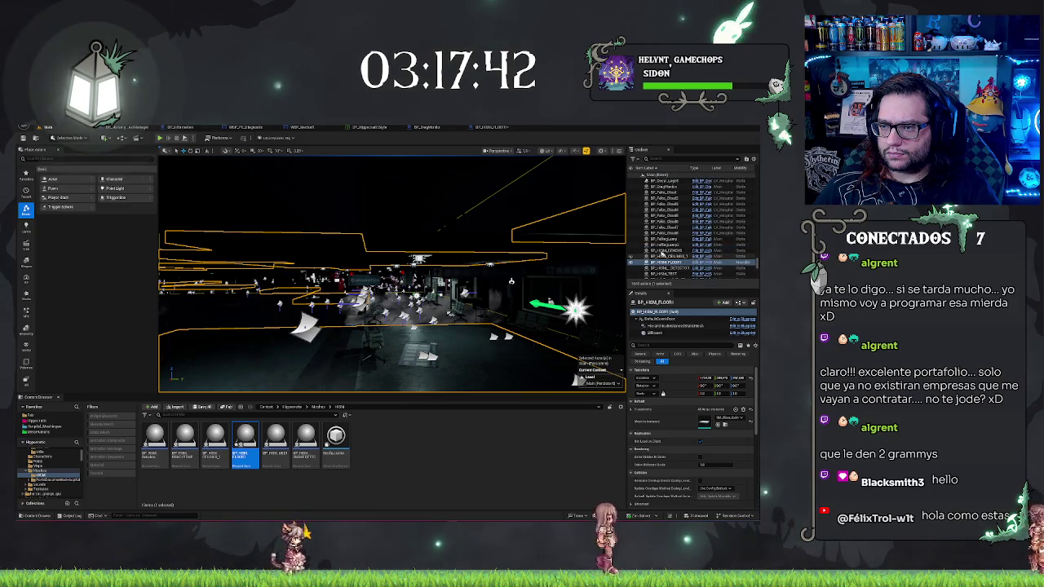
left_click(497, 129)
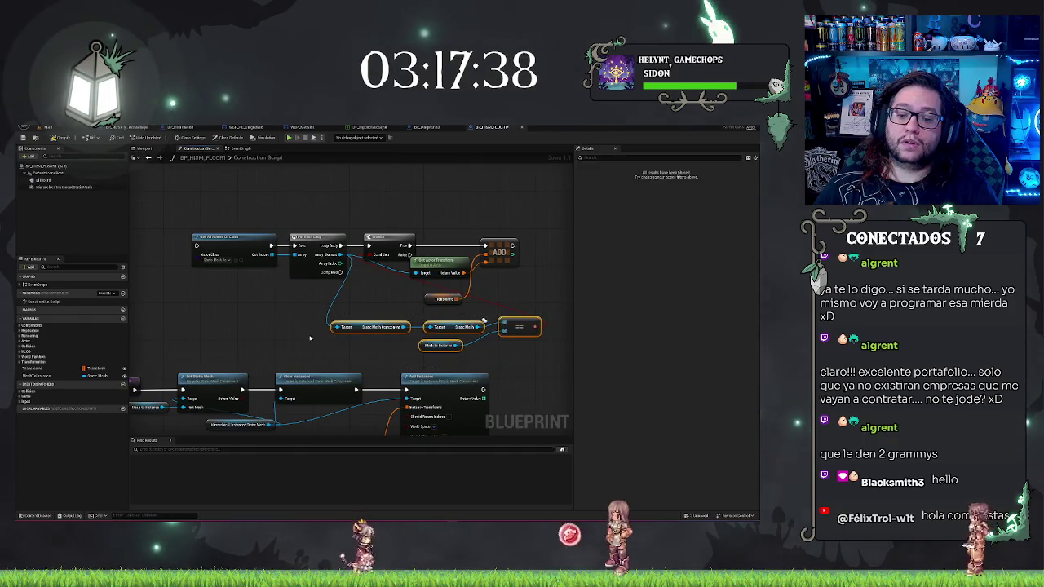
left_click(269, 159)
Step: Fly the camera over the floor pieces to inspect their outlines and gaps
left_click(47, 128)
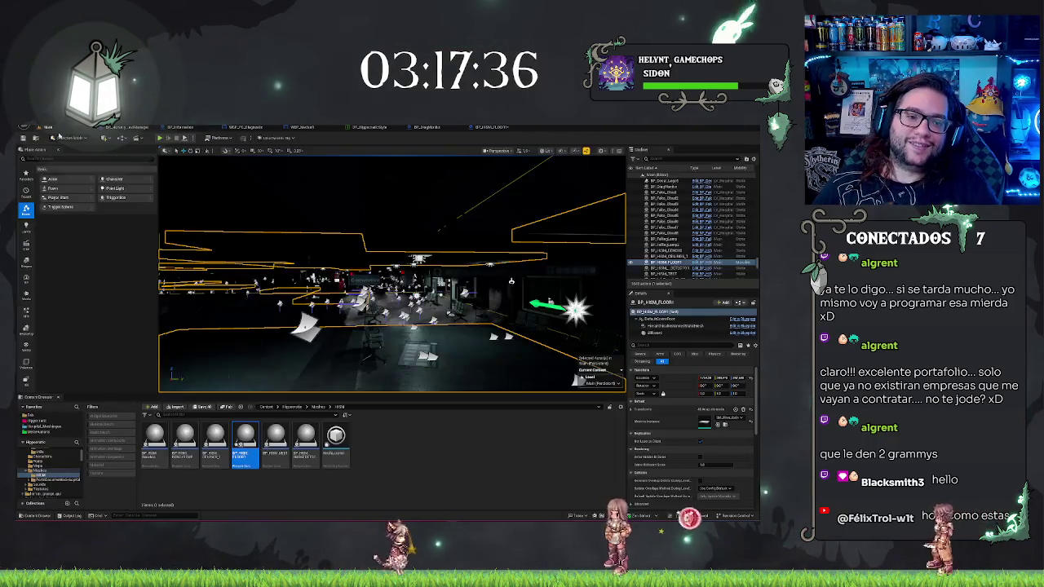
key("w")
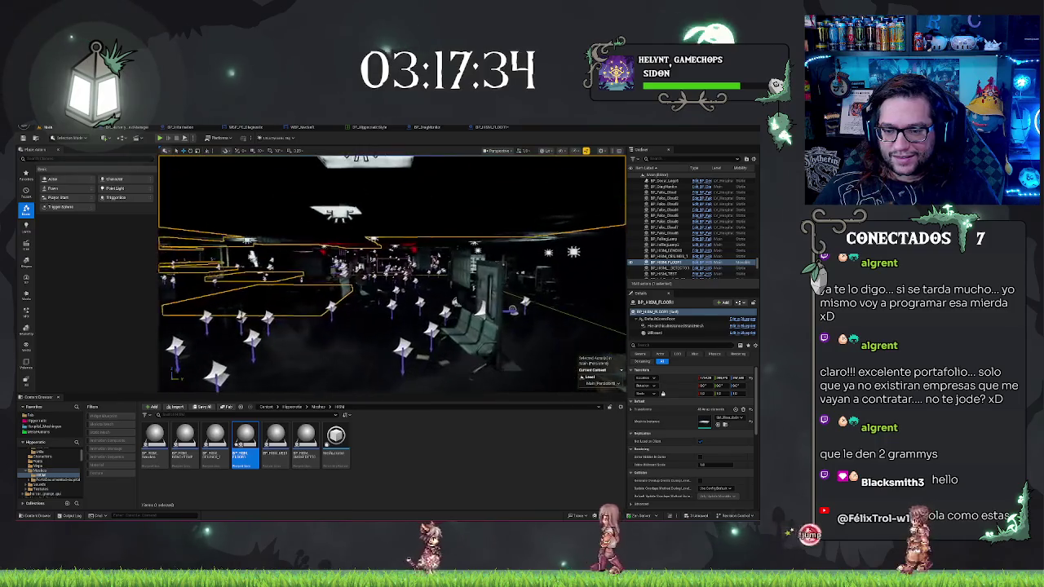
key("w")
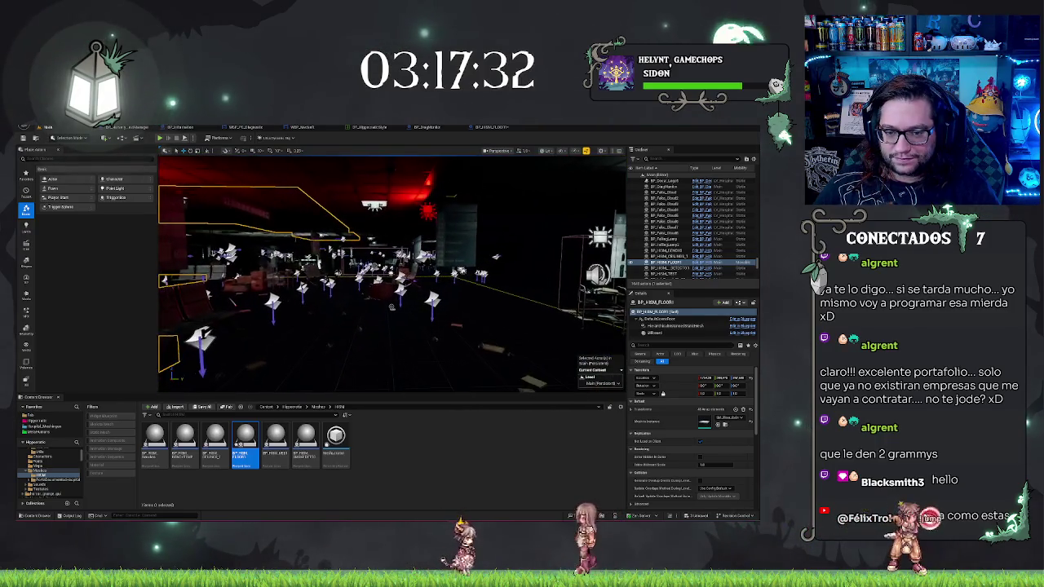
key("w")
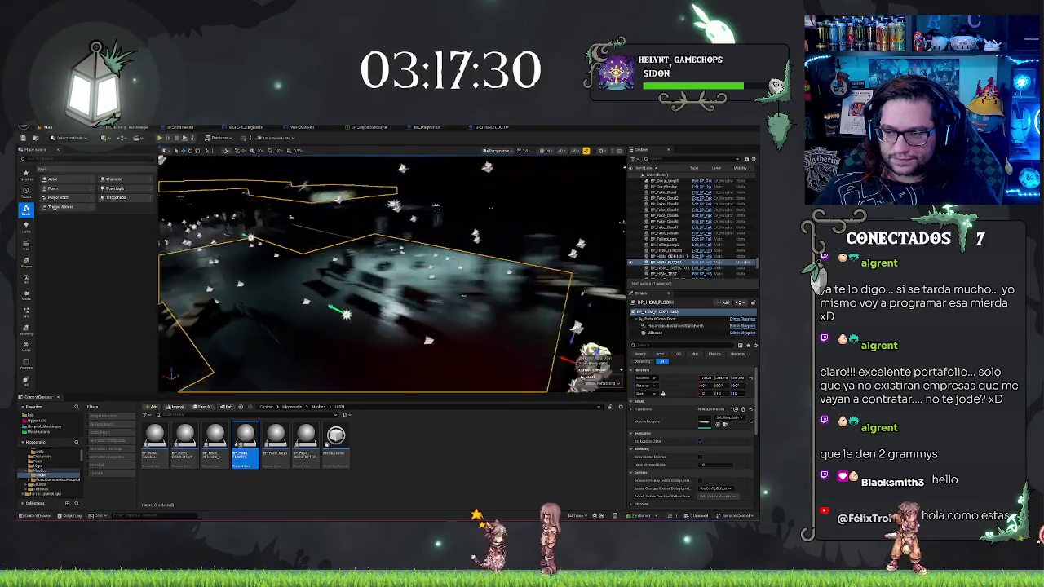
key("w")
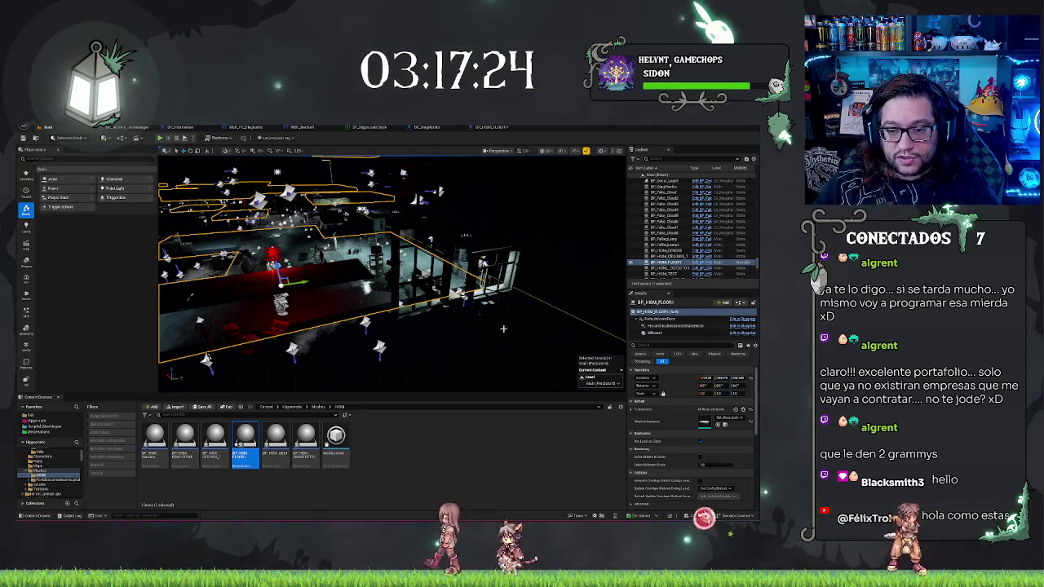
key("w")
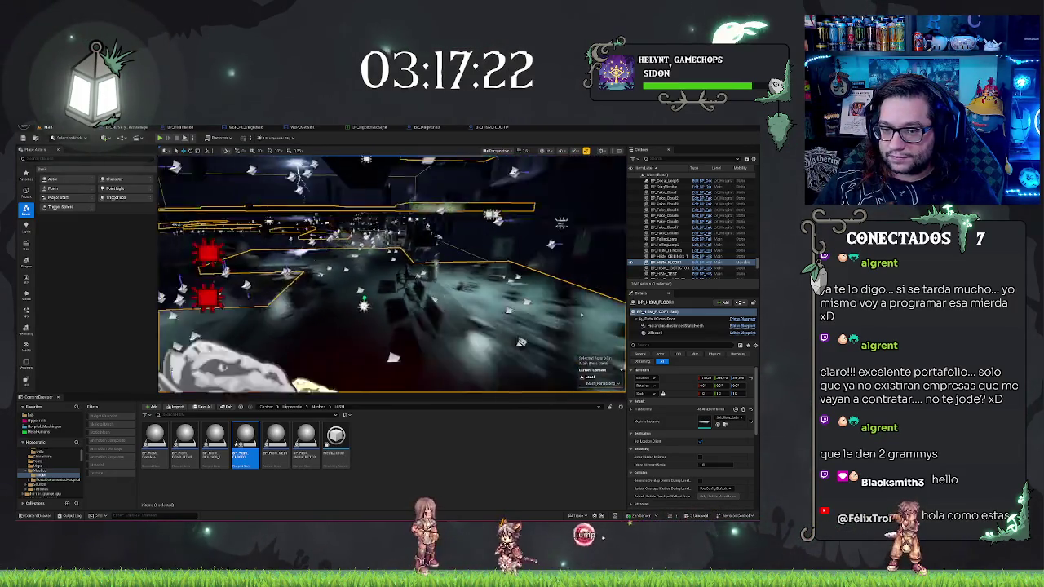
key("s")
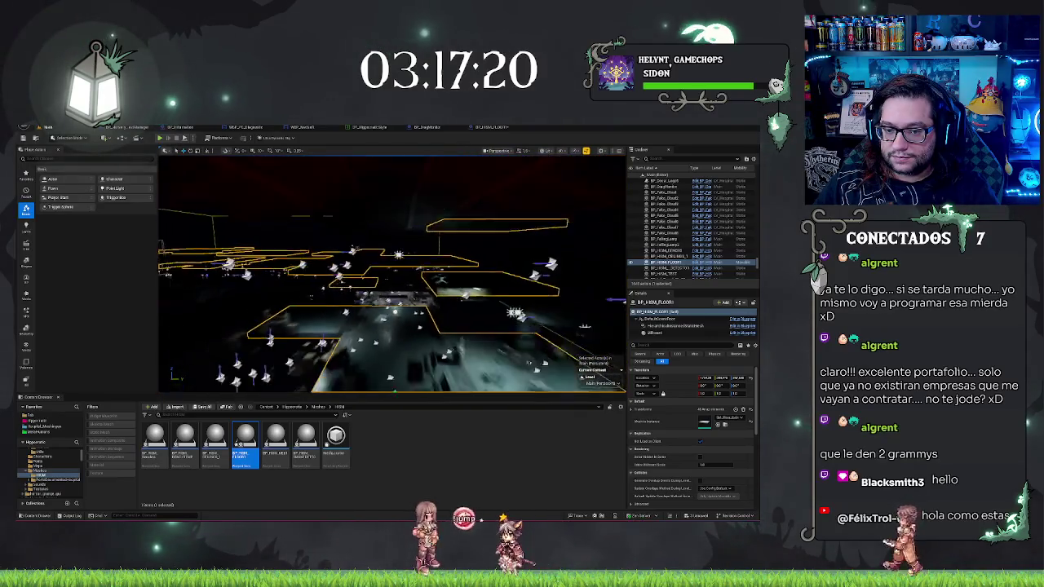
key("s")
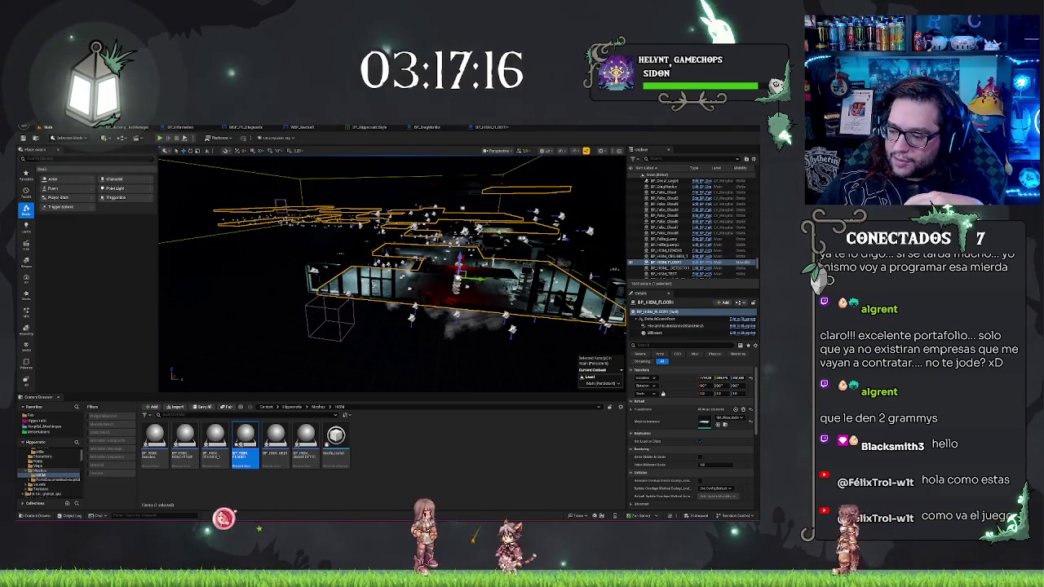
key("d")
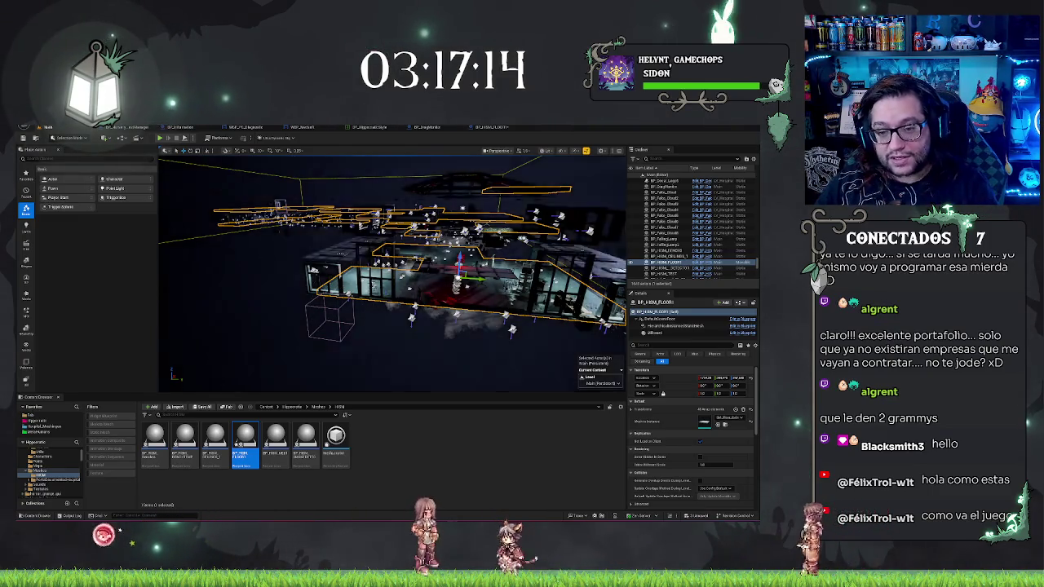
Step: Deselect the floor, save the map, and fly toward the windows to view the benches
key("Escape")
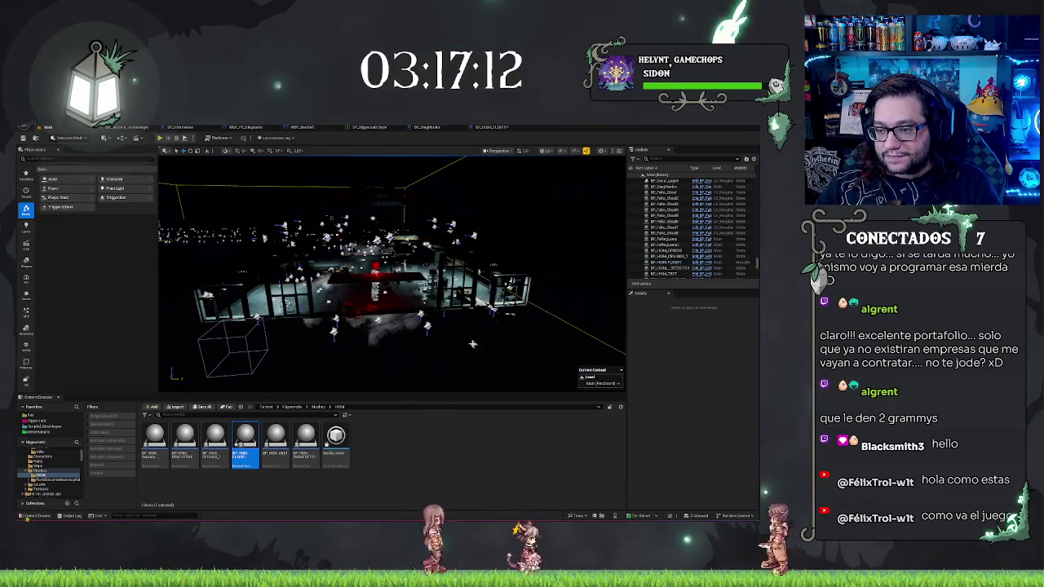
key("w")
key("w")
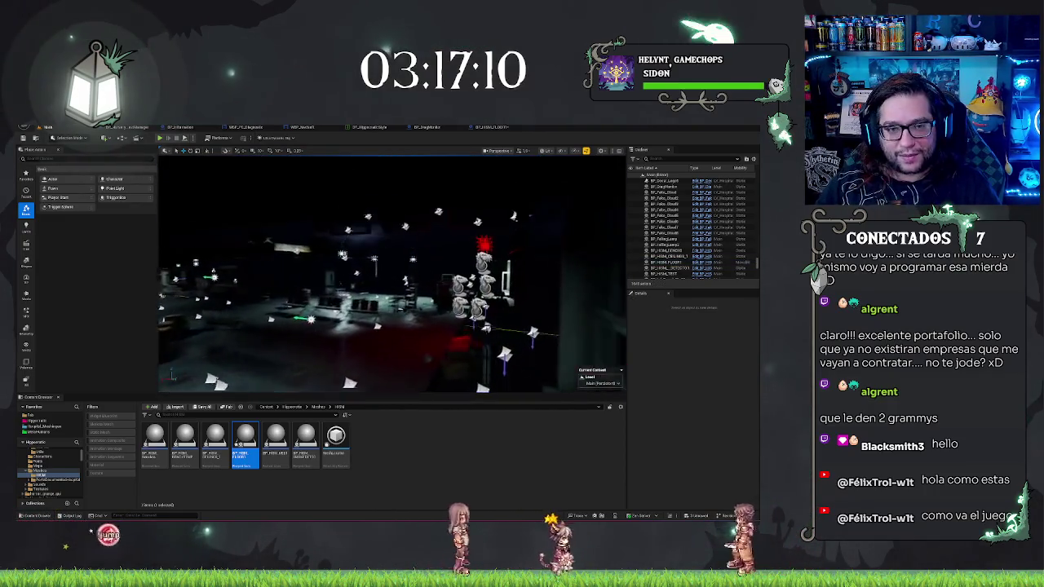
key("w")
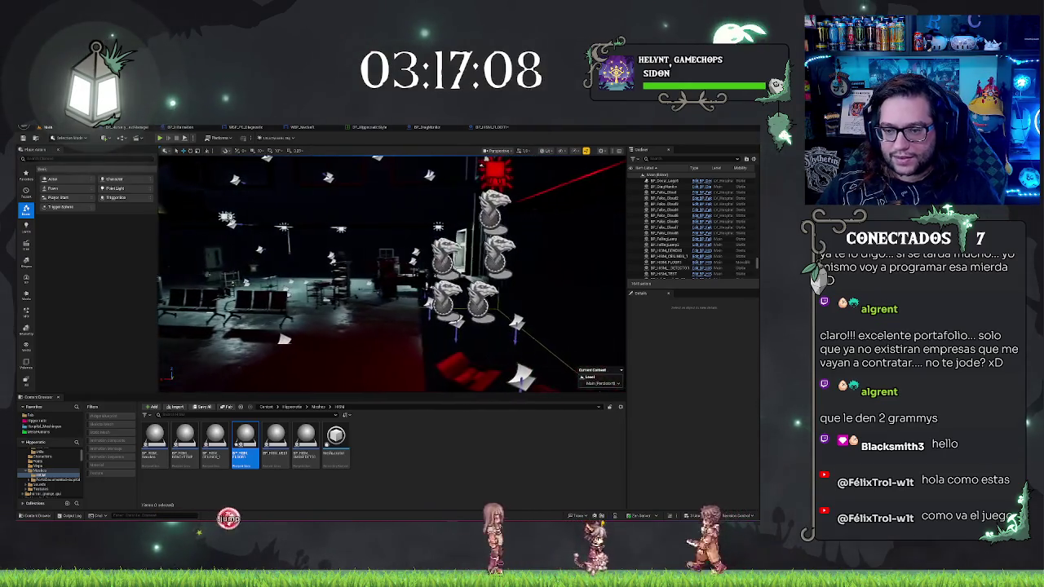
key("ctrl+s")
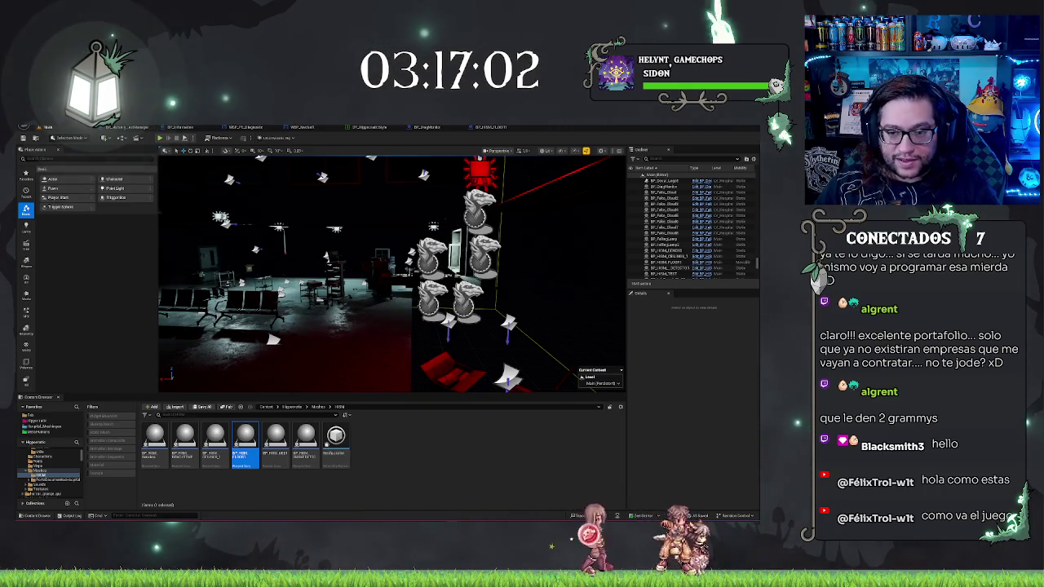
key("w")
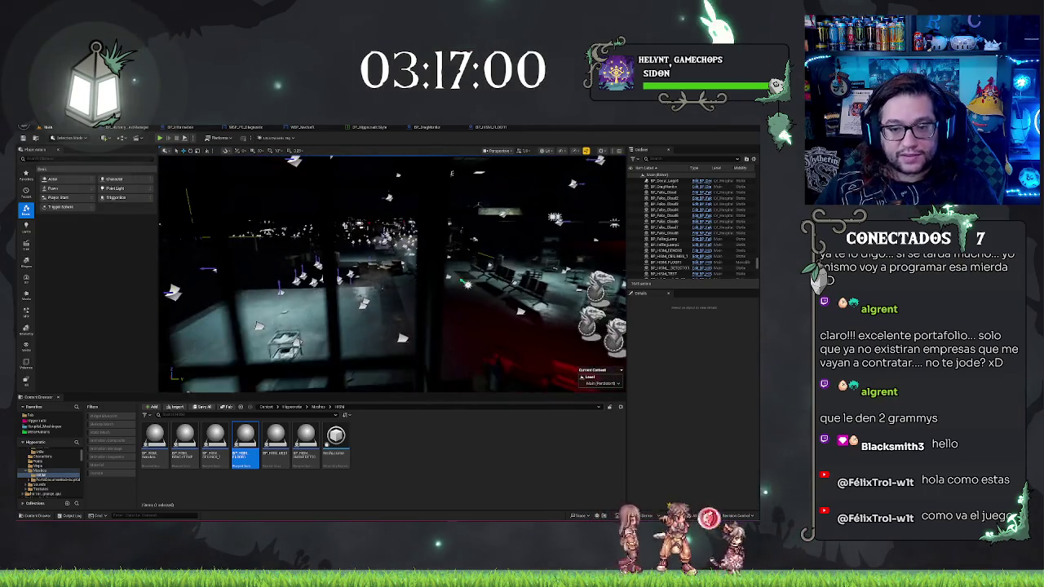
key("w")
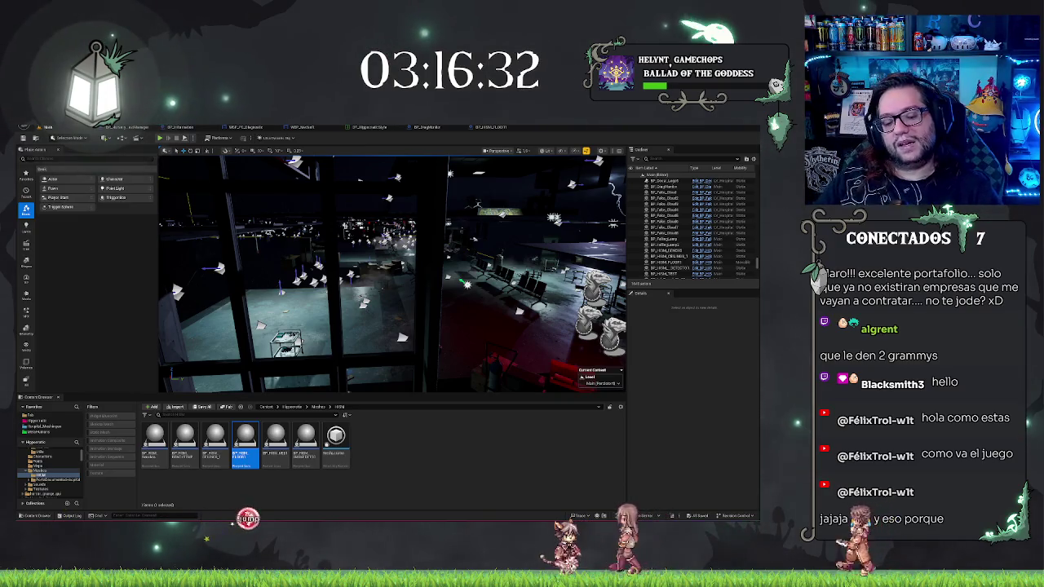
Step: Deselect the floor HISM asset and close the Epic Games Launcher to return to the editor
left_click(481, 484)
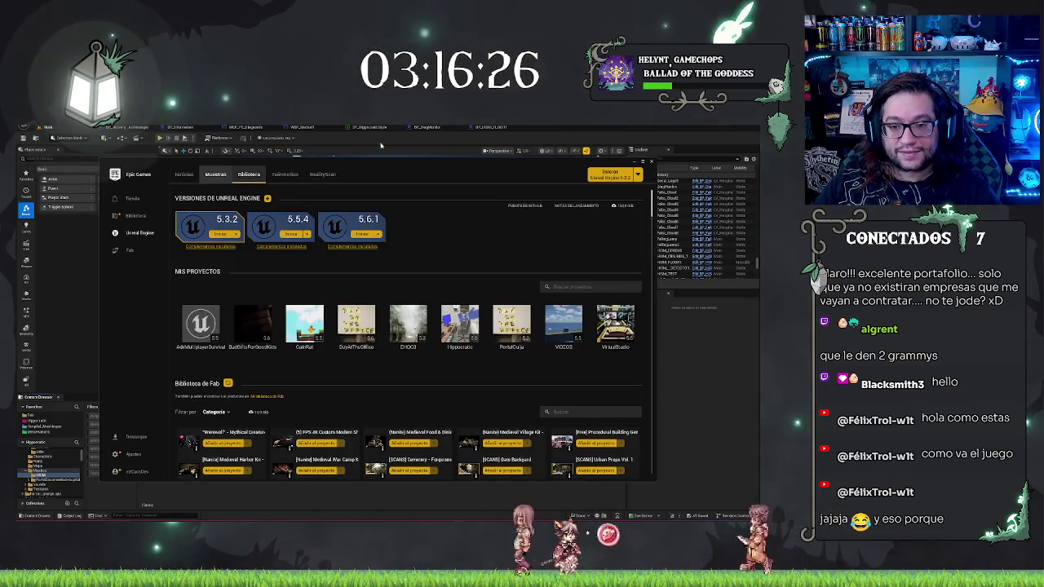
left_click(58, 334)
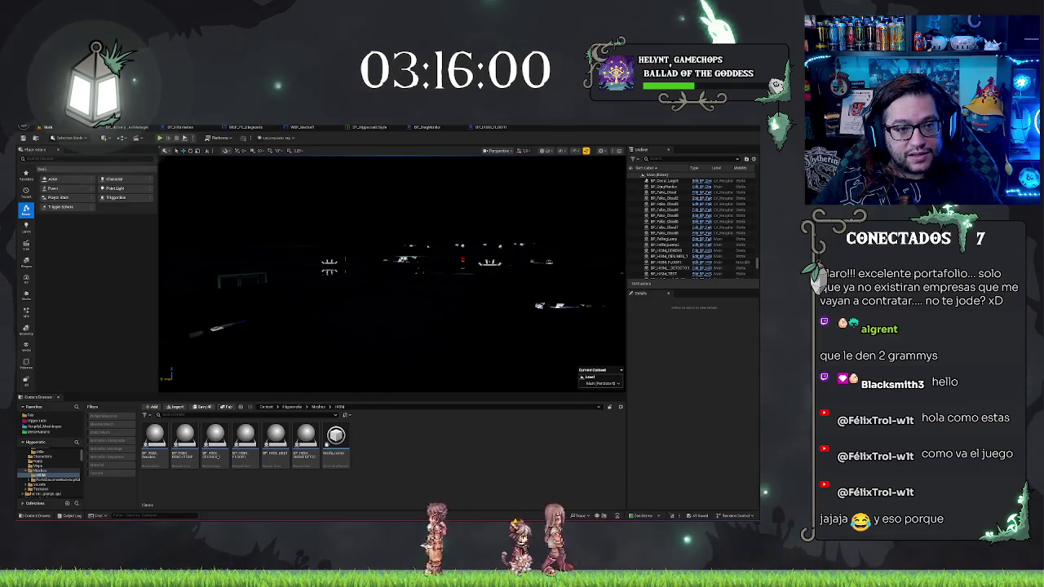
Step: Bring up the File menu with Alt+F, then dismiss it
key("alt+f")
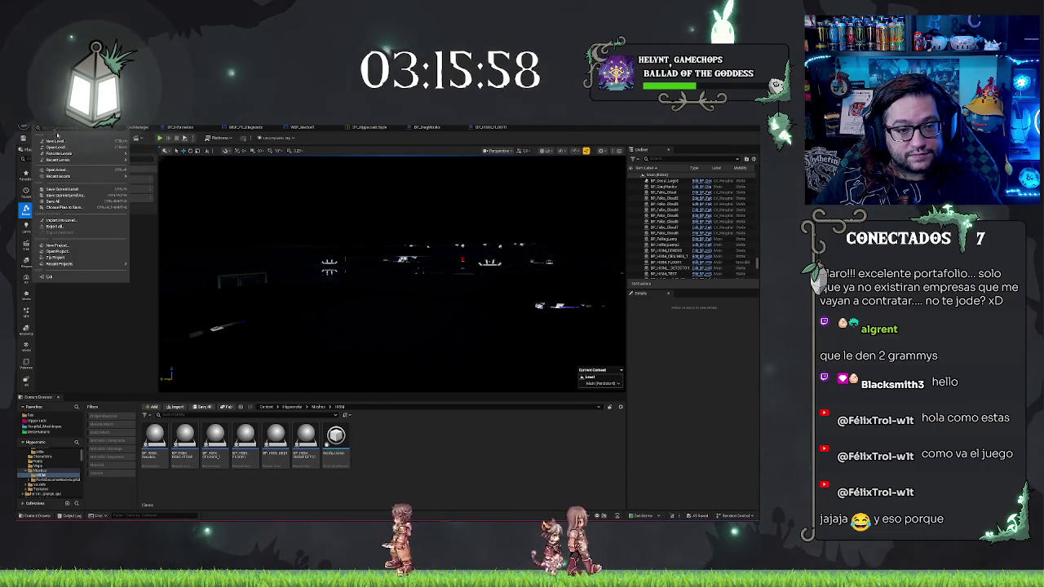
mouse_move(71, 160)
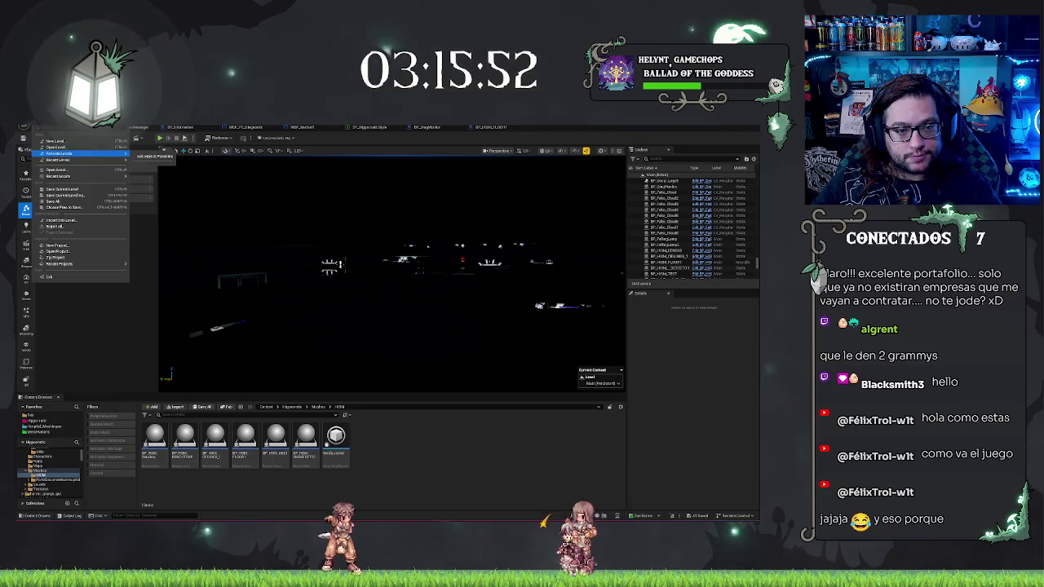
key("Escape")
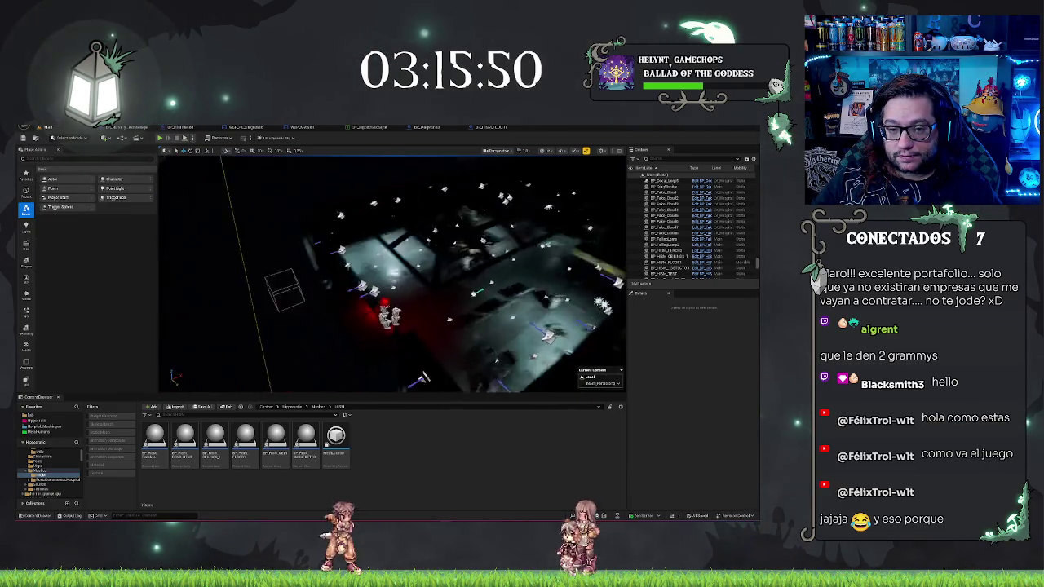
Step: Fly into the lit room toward the INFORMATION wall panel, then pull back for a wide view
key("w")
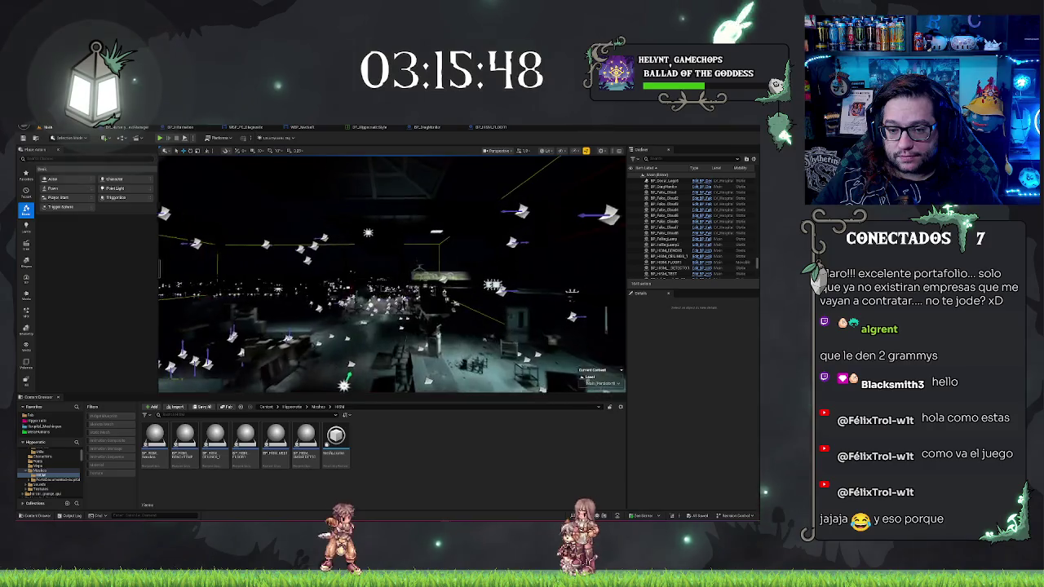
key("w")
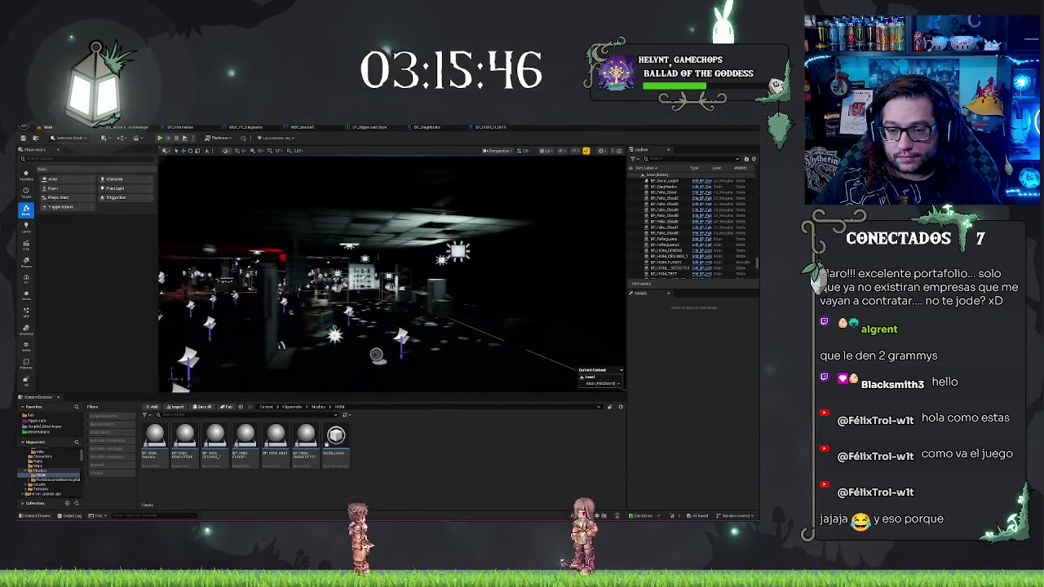
key("w")
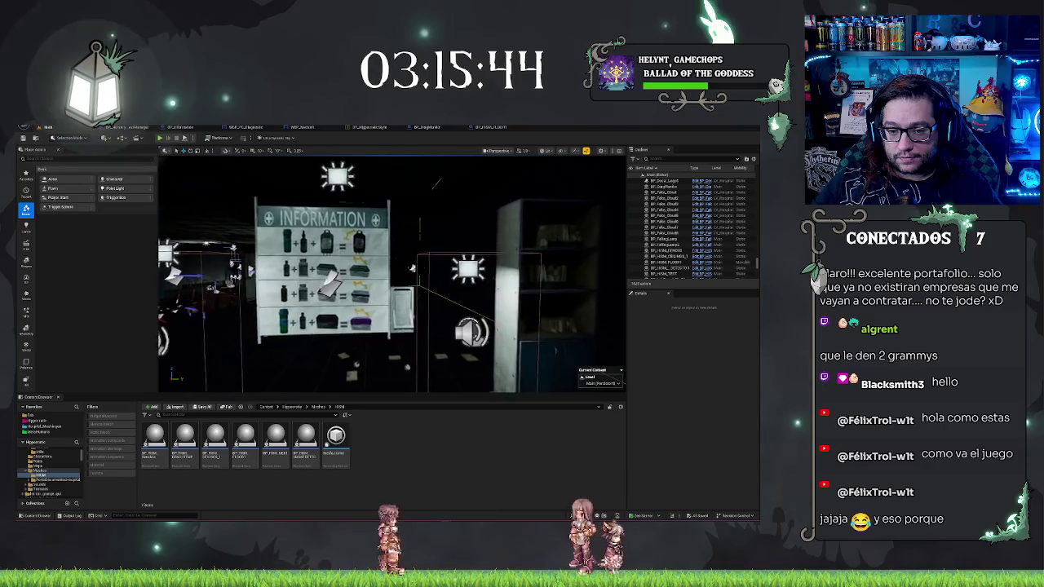
key("s")
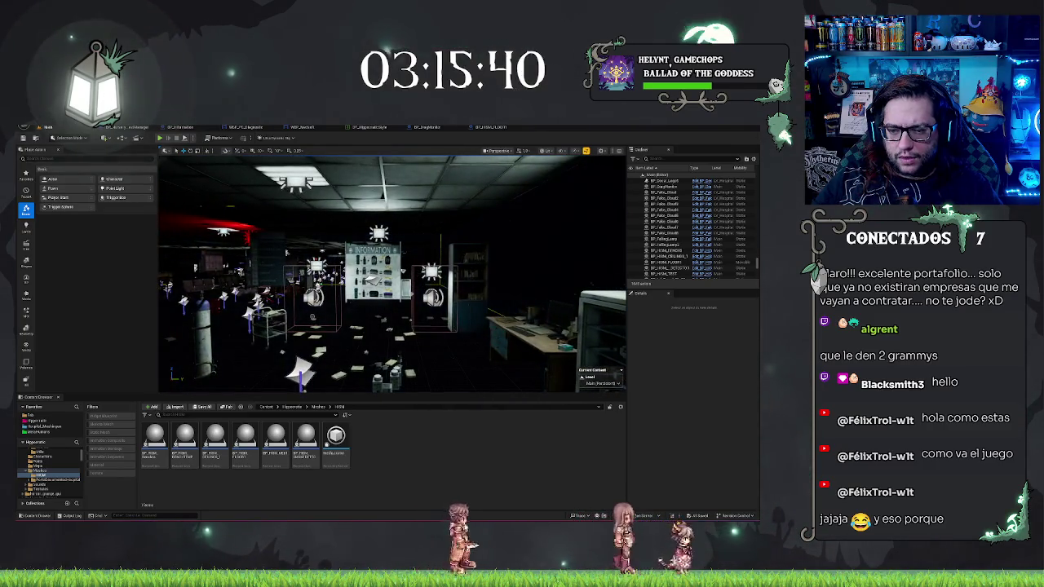
key("d")
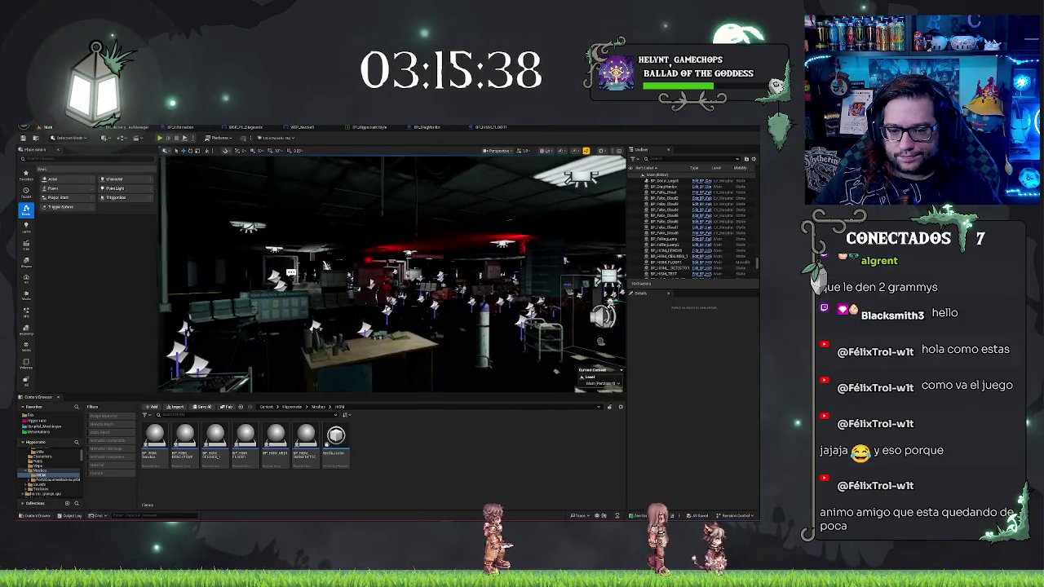
key("s")
key("s")
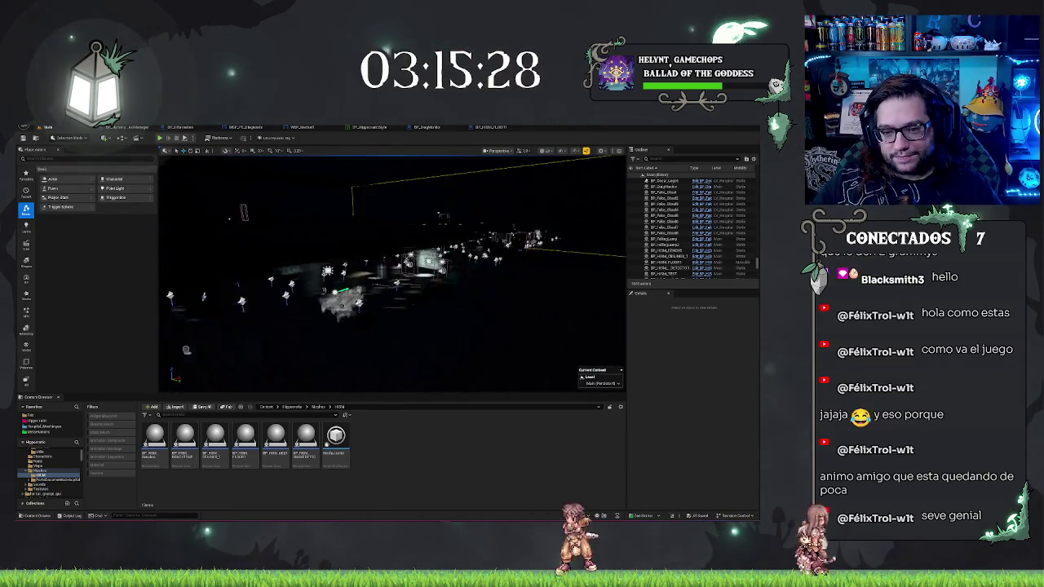
Step: Fly back into the room toward the red-lit ceiling area for a wide view
key("w")
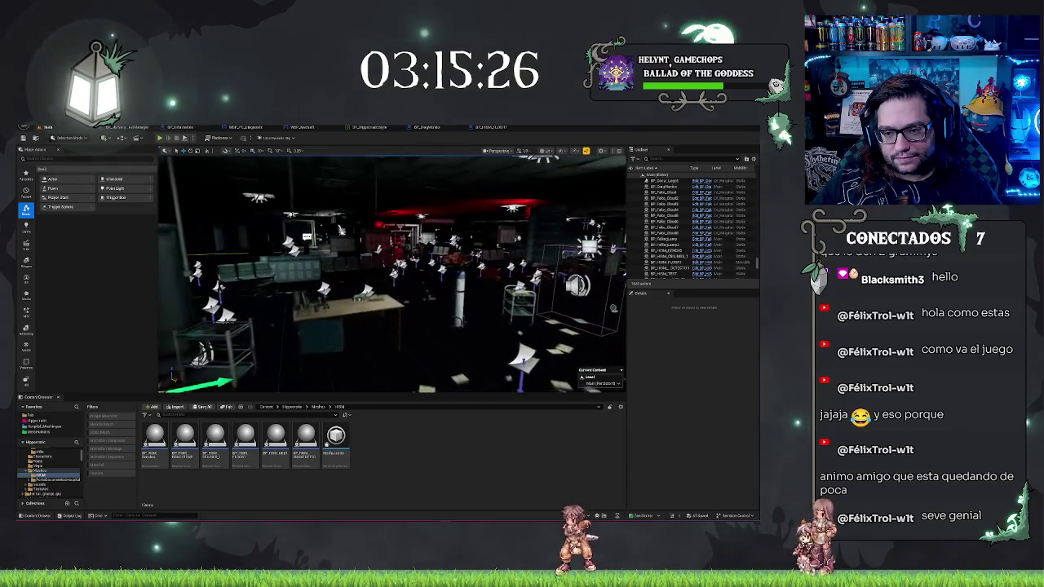
key("w")
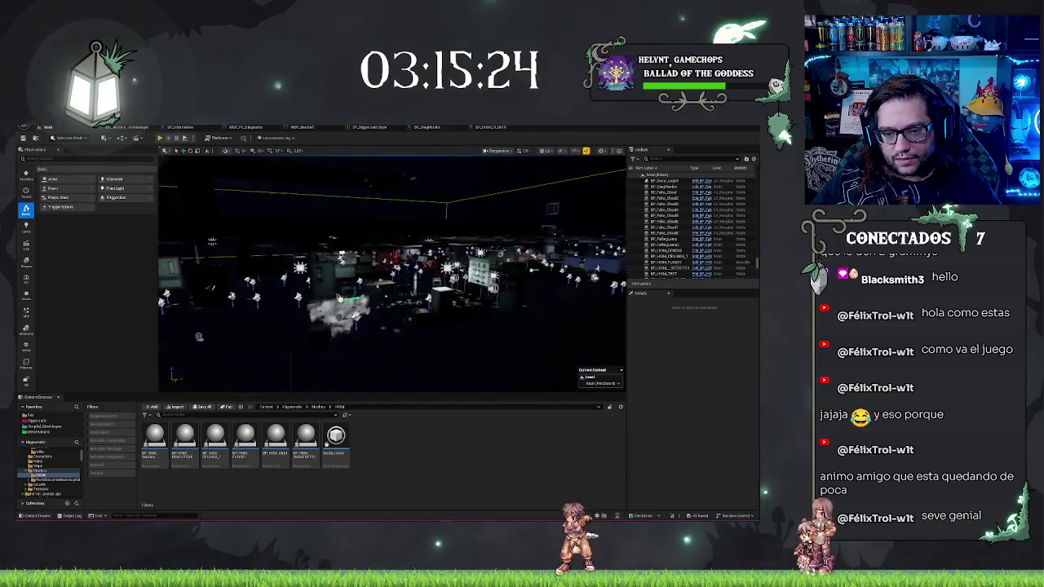
key("w")
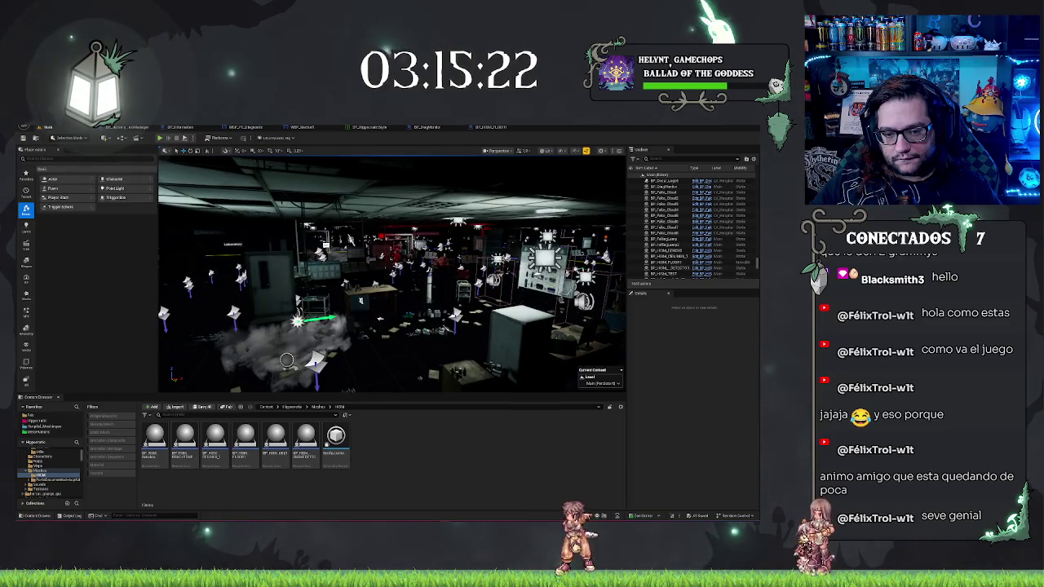
key("w")
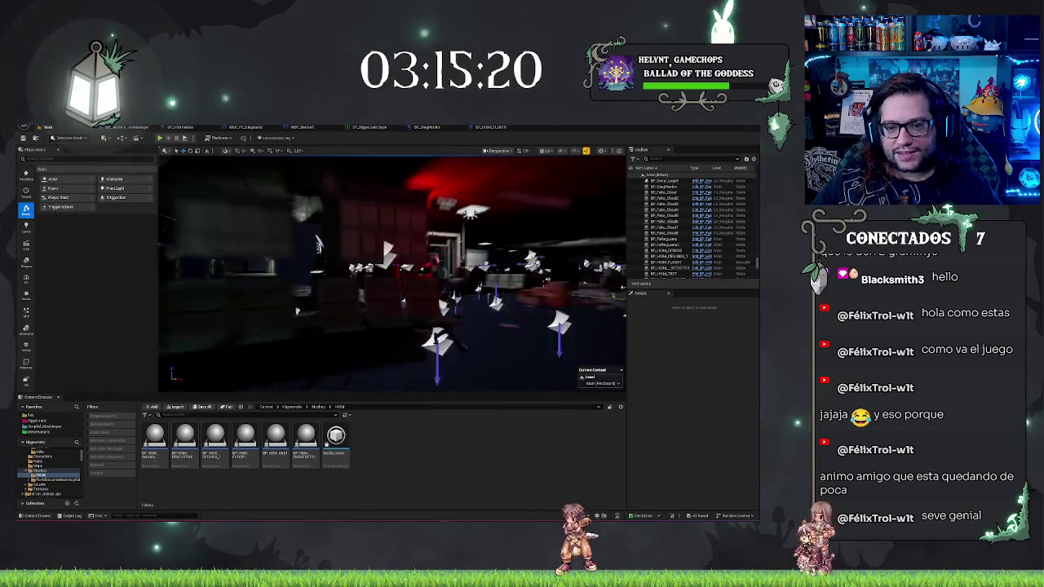
key("w")
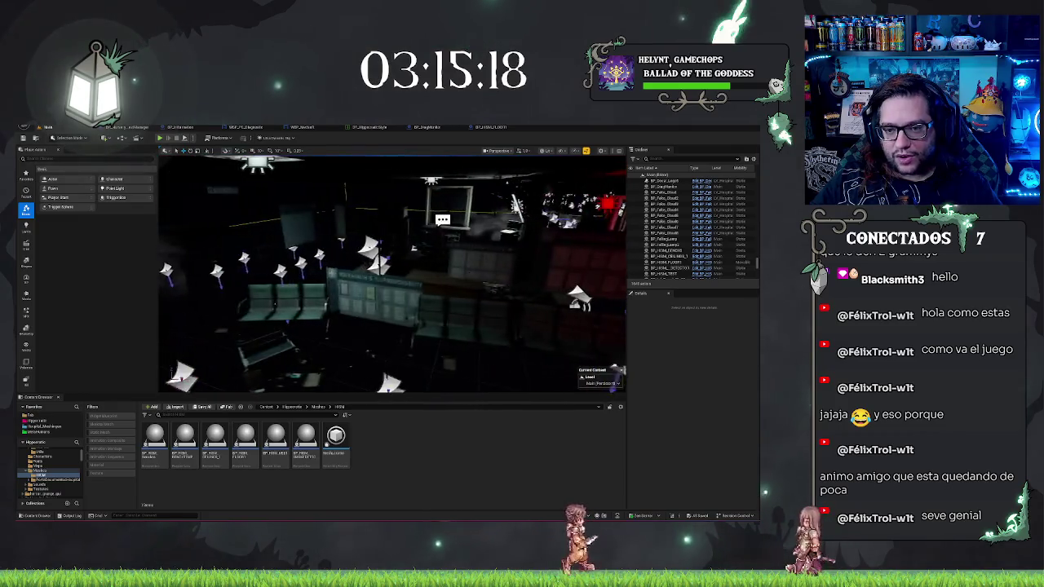
key("w")
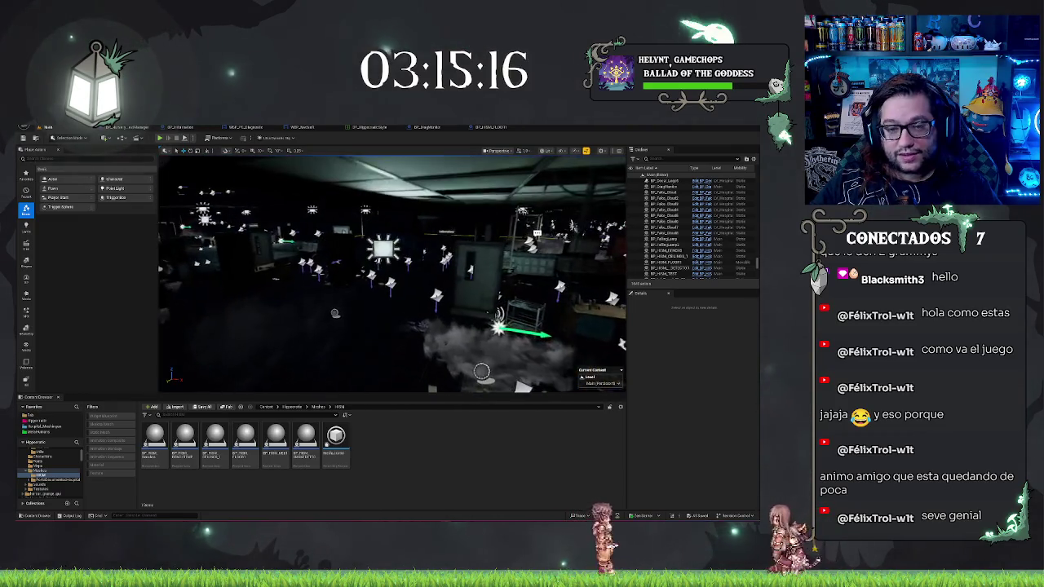
left_click(37, 128)
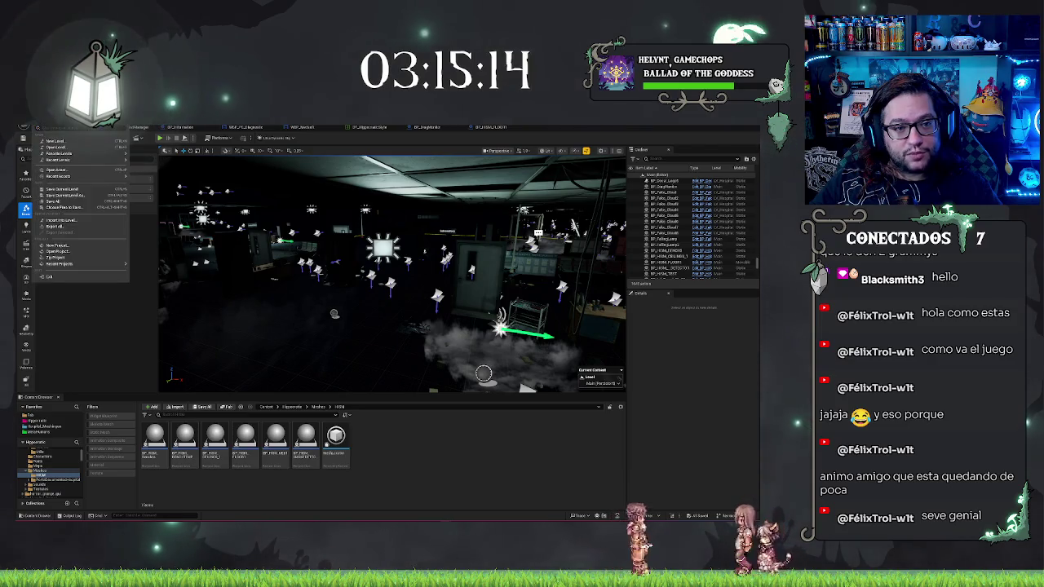
mouse_move(65, 160)
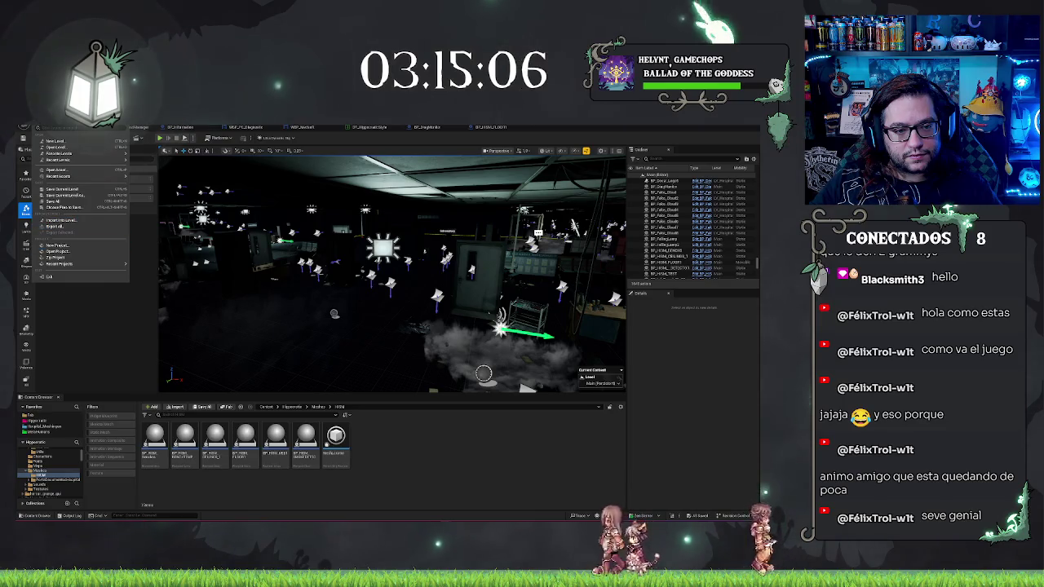
Step: Close the File menu without choosing any option
key("Escape")
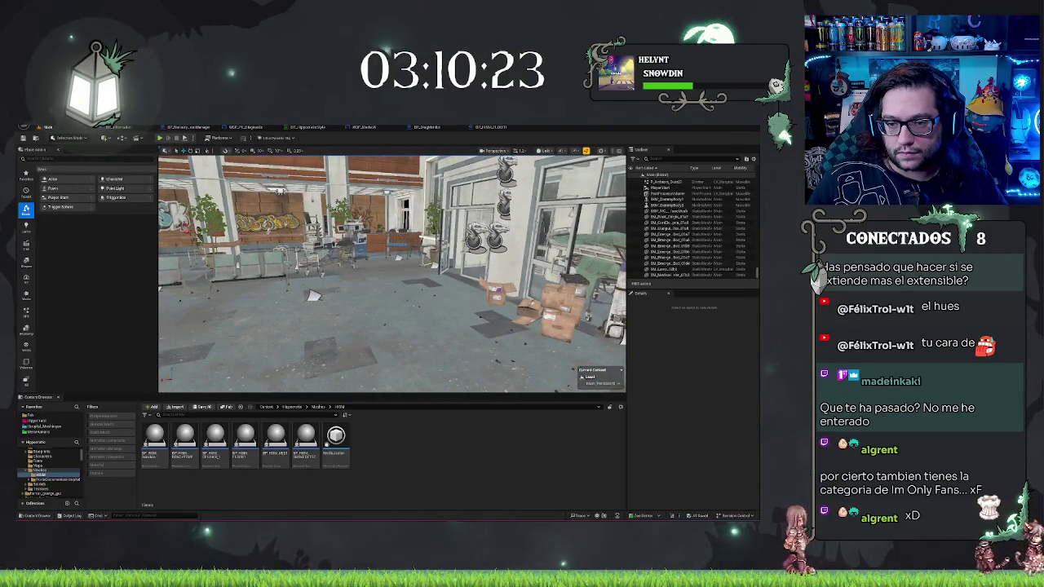
Step: Deselect the lobby floor mesh, fly into the ward with hospital beds, and select a bench of chairs
left_click(313, 295)
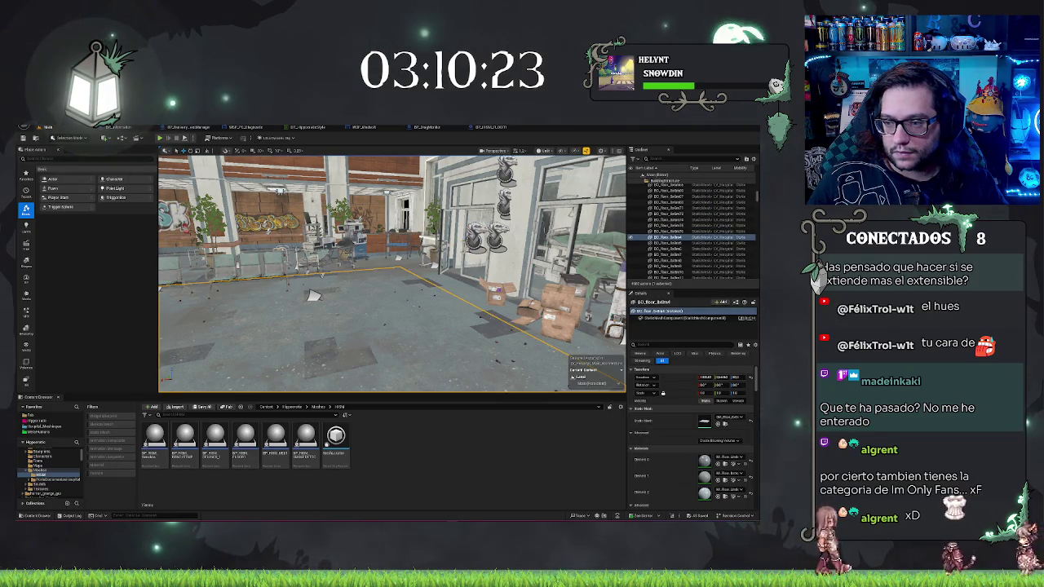
mouse_move(313, 295)
left_mouse_down()
mouse_move(282, 387)
mouse_move(391, 369)
mouse_move(321, 373)
mouse_move(349, 311)
mouse_move(496, 319)
mouse_move(534, 357)
mouse_move(322, 309)
left_mouse_up()
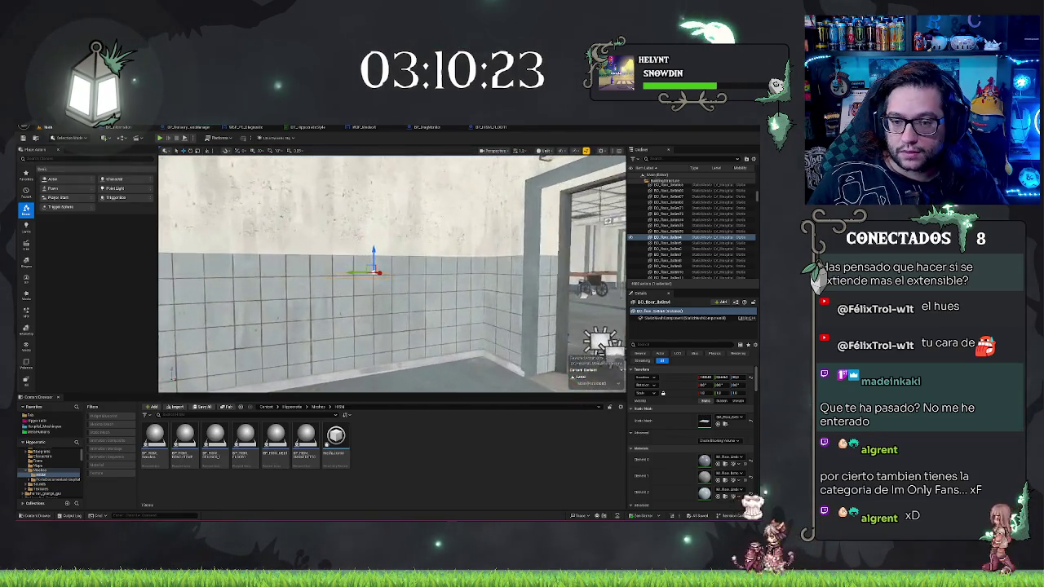
key("Escape")
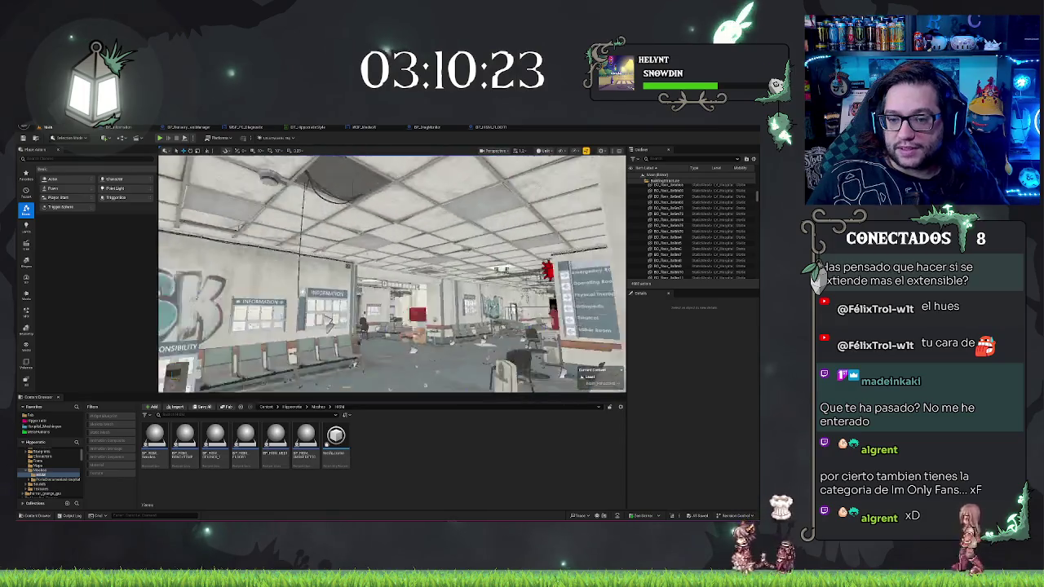
mouse_move(391, 273)
left_mouse_down()
mouse_move(302, 274)
mouse_move(383, 273)
mouse_move(371, 274)
mouse_move(371, 261)
mouse_move(351, 274)
left_mouse_up()
left_click(343, 269)
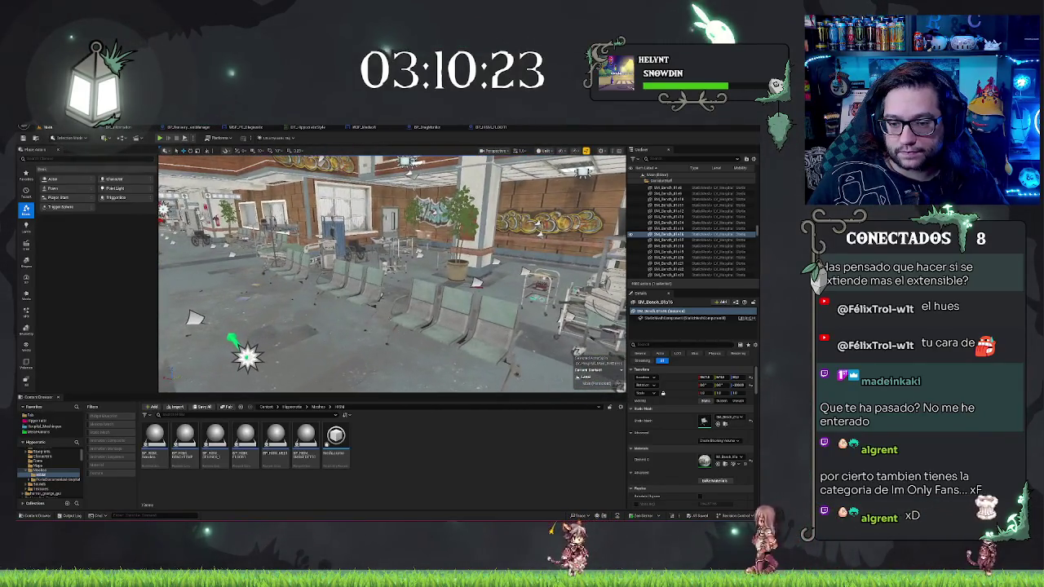
Step: Select the three-seat bench, then the BP_HISM_SMOKEDETECTOR and BP_HISM_BENCHS blueprints
left_click(457, 322)
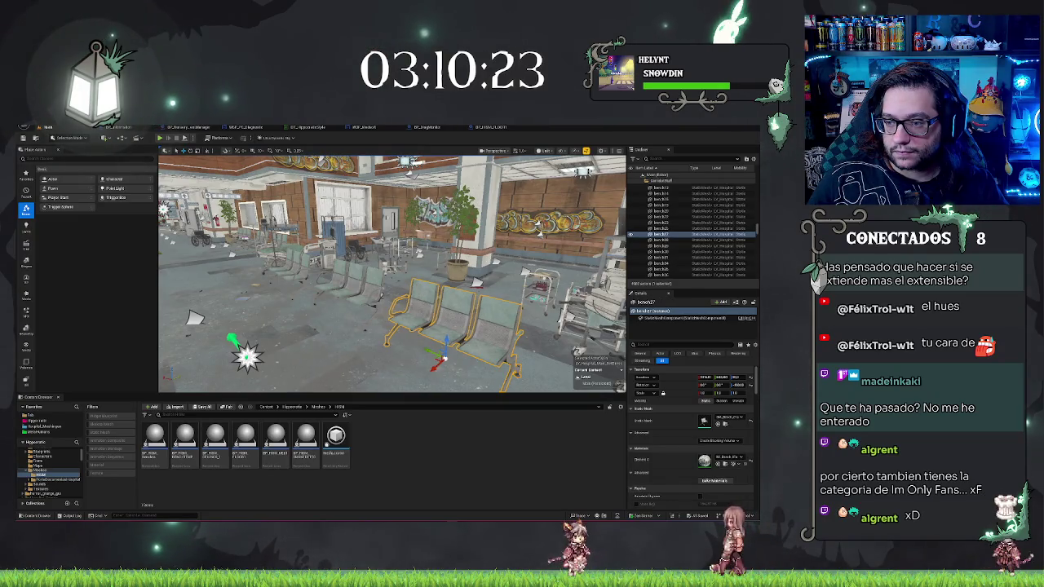
left_click_drag(351, 274, 367, 274)
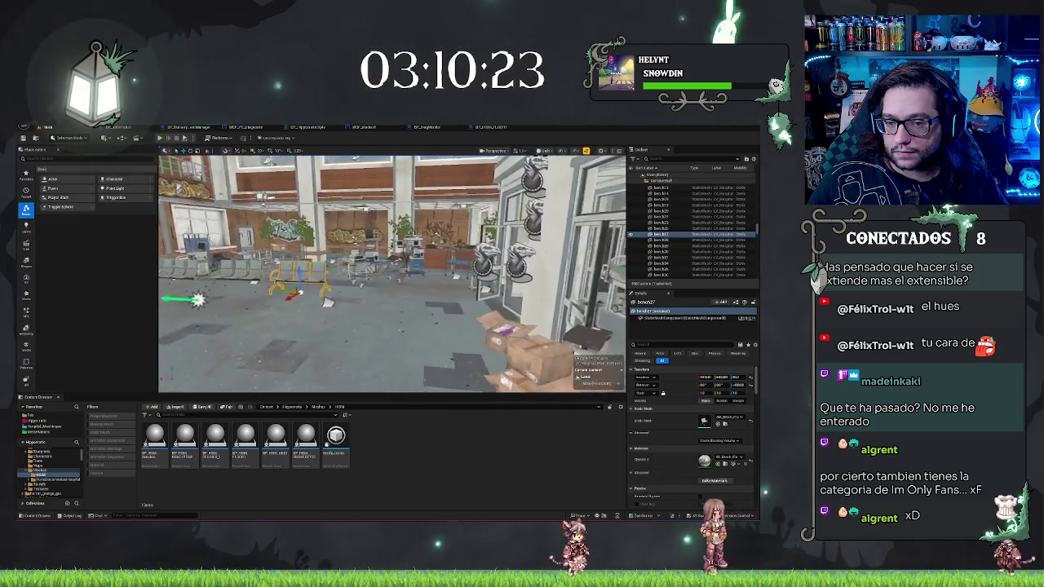
left_click(326, 301)
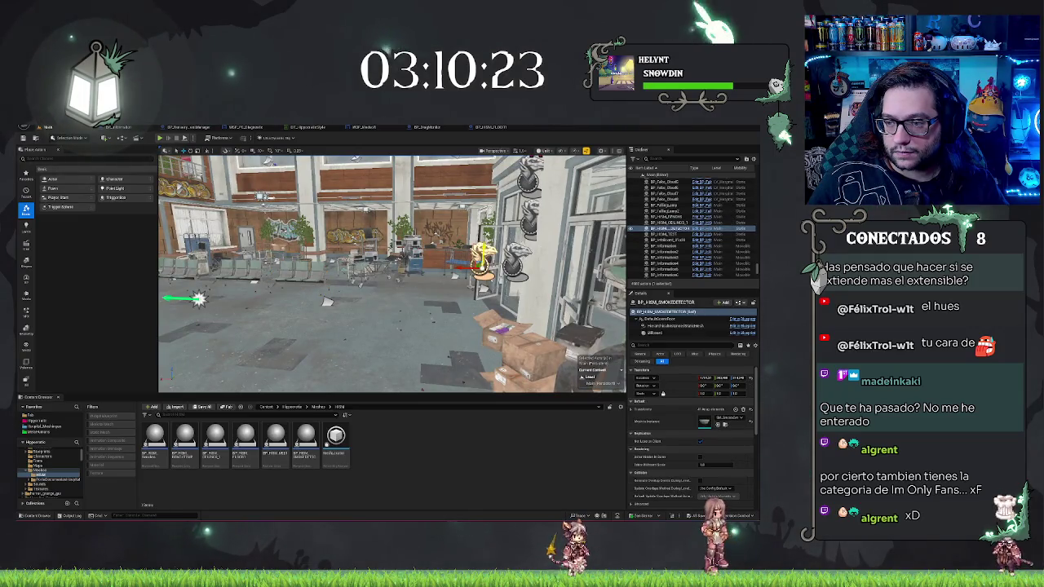
left_click(326, 301)
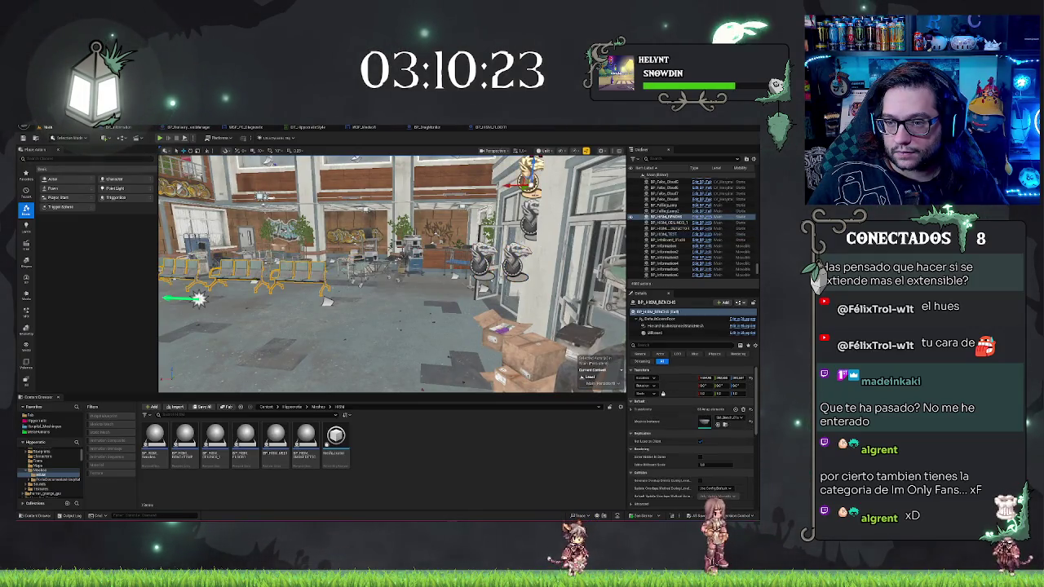
mouse_move(326, 301)
left_mouse_down()
mouse_move(439, 296)
mouse_move(482, 332)
mouse_move(481, 314)
left_mouse_up()
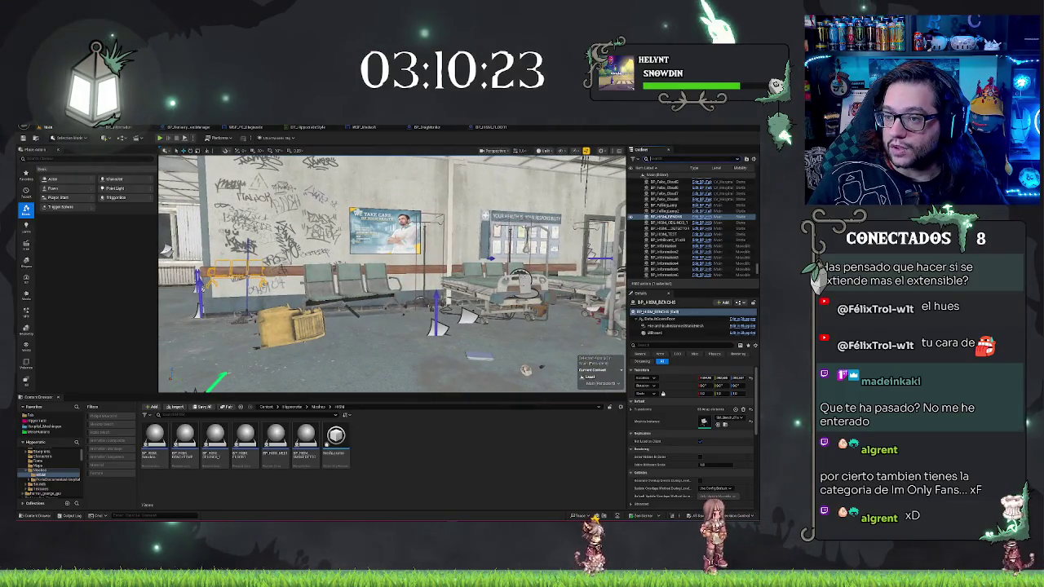
Step: Filter the Outliner by 'bednch', select the run of SM_Bench actors, then clear the selection
left_click(657, 158)
type("bednch")
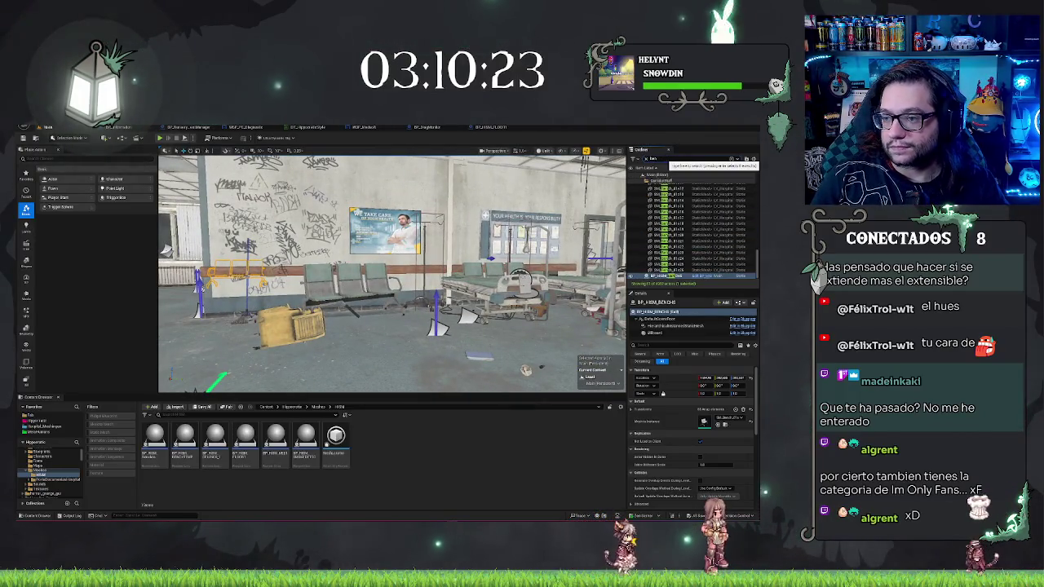
left_click(656, 270)
scroll(662, 261, "up", 5)
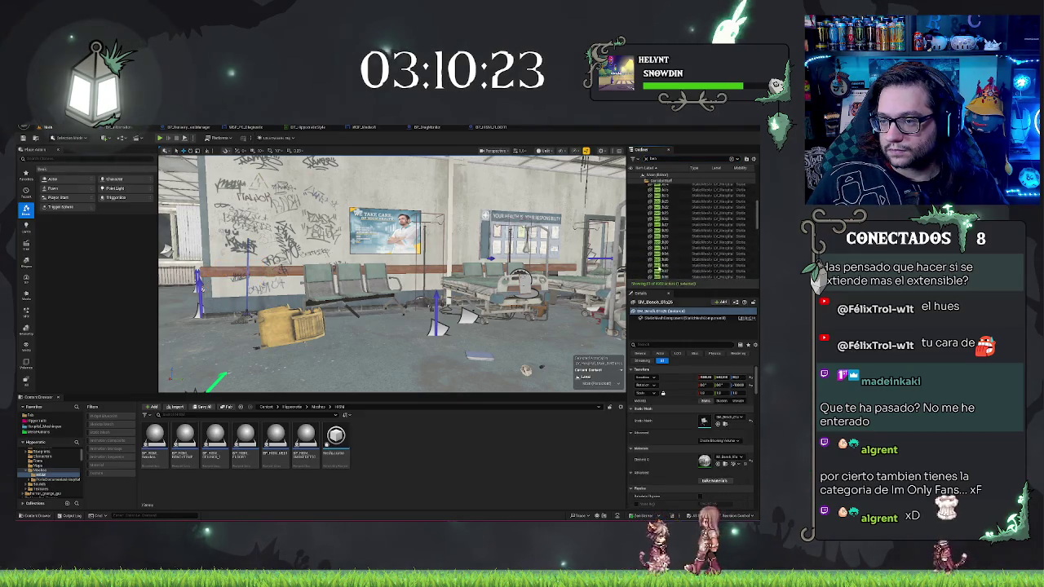
left_click(667, 253, "shift")
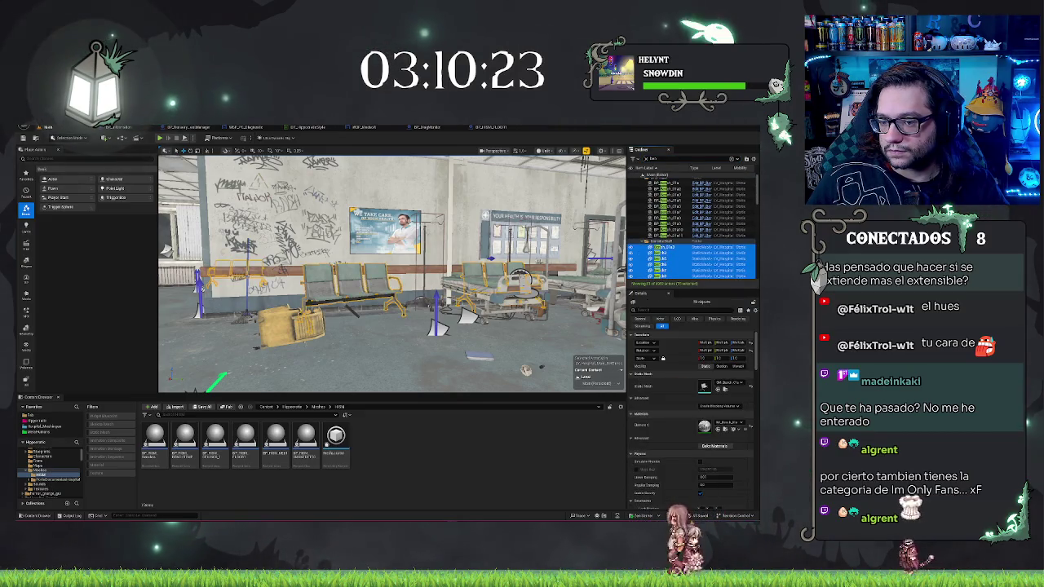
key("f")
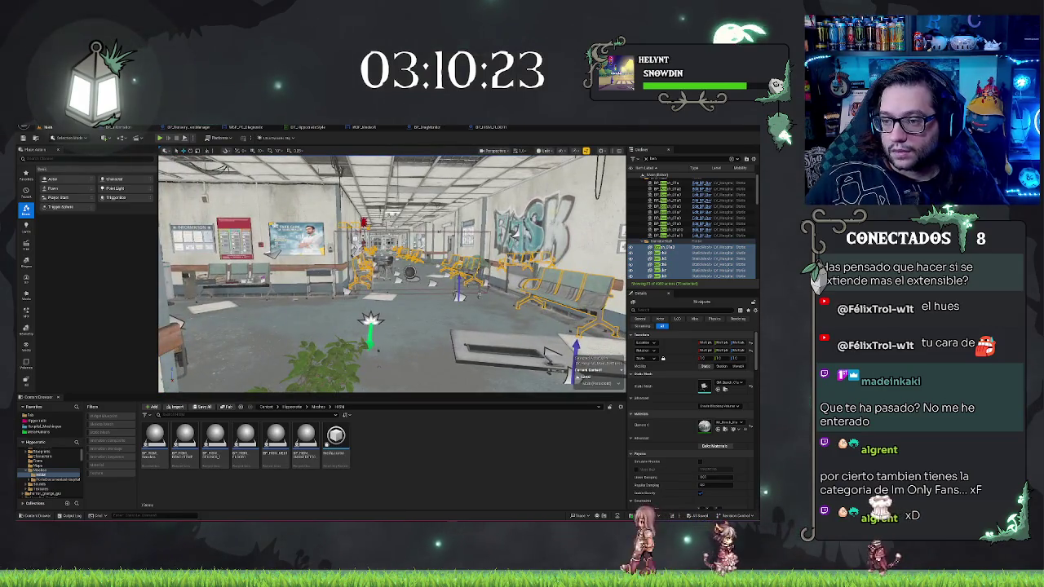
key("Escape")
mouse_move(391, 273)
left_mouse_down()
mouse_move(293, 273)
mouse_move(424, 273)
mouse_move(383, 276)
left_mouse_up()
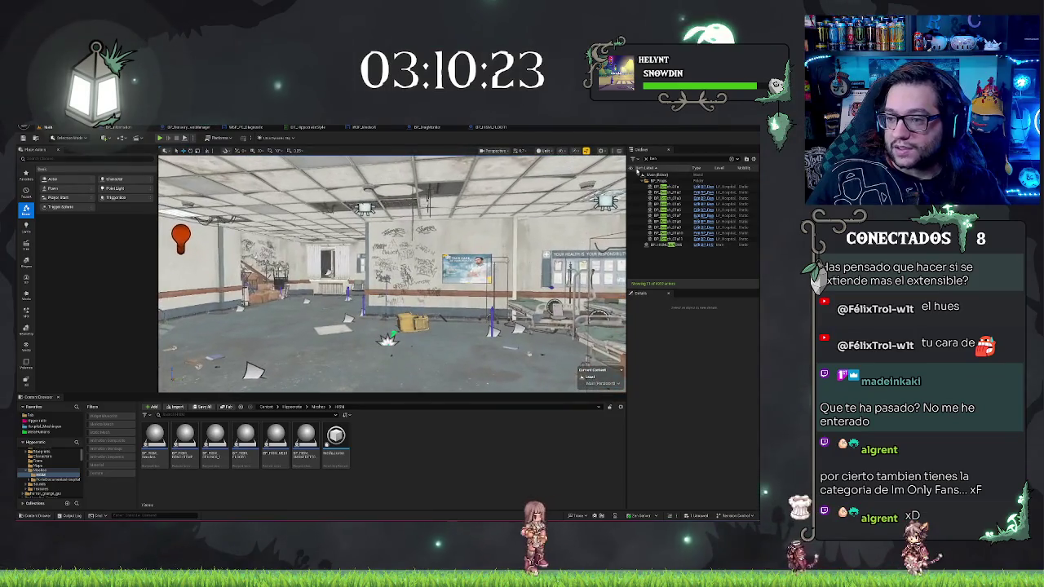
Step: Filter the Outliner by 'smoke', select all SM_SmokeDetector actors, and delete them
type("smoke")
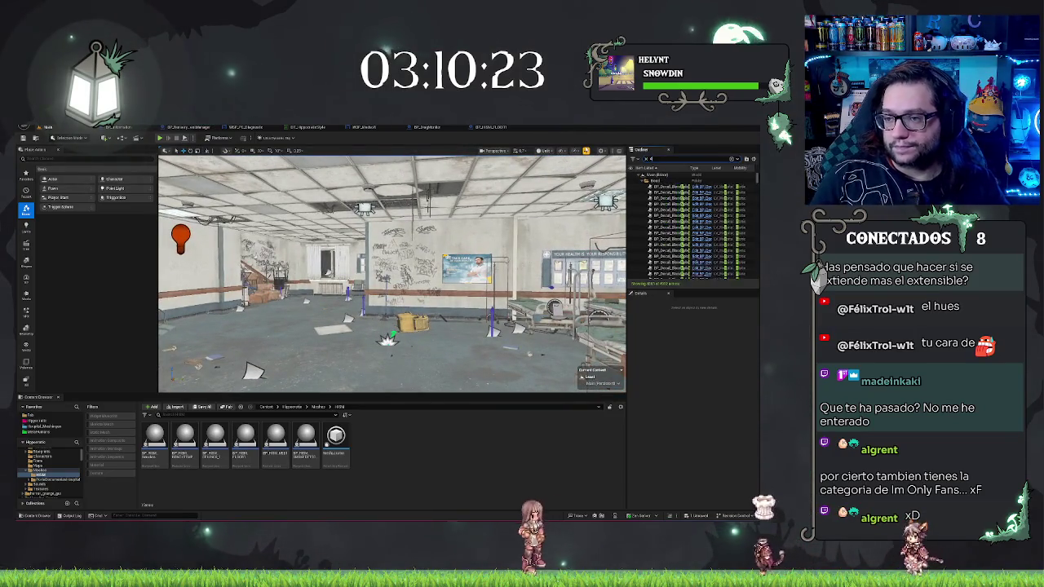
left_click(658, 272)
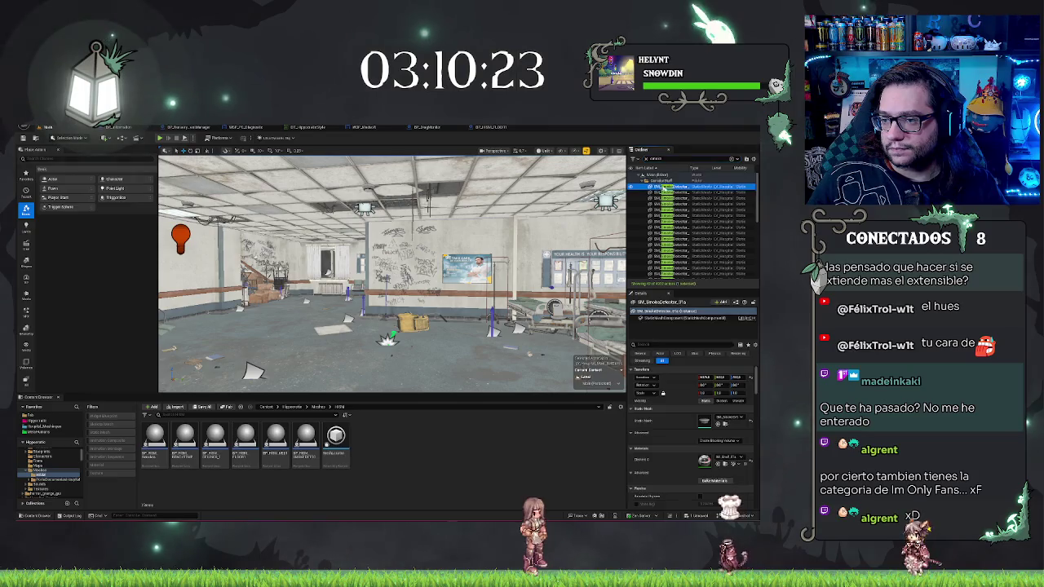
scroll(658, 271, "down", 3)
key("ctrl+a")
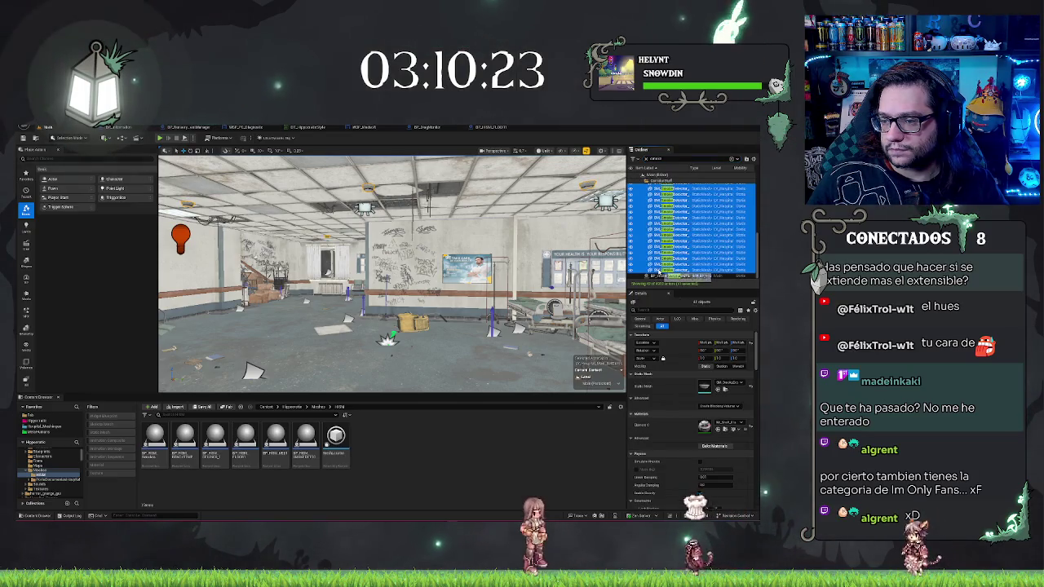
left_click_drag(457, 269, 562, 217)
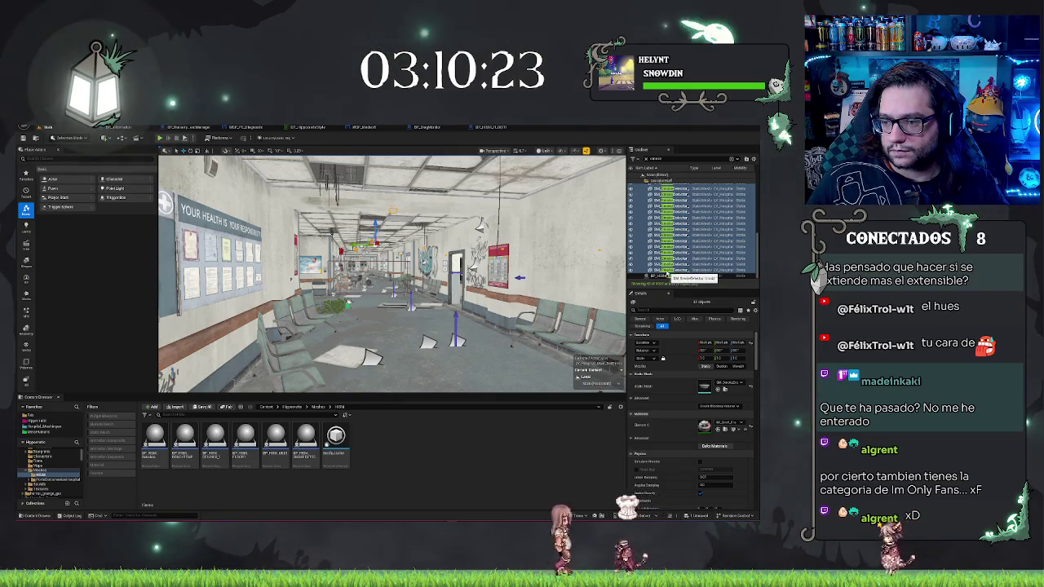
left_click(675, 274, "shift")
key("Delete")
mouse_move(391, 269)
left_mouse_down()
mouse_move(457, 262)
mouse_move(538, 234)
left_mouse_up()
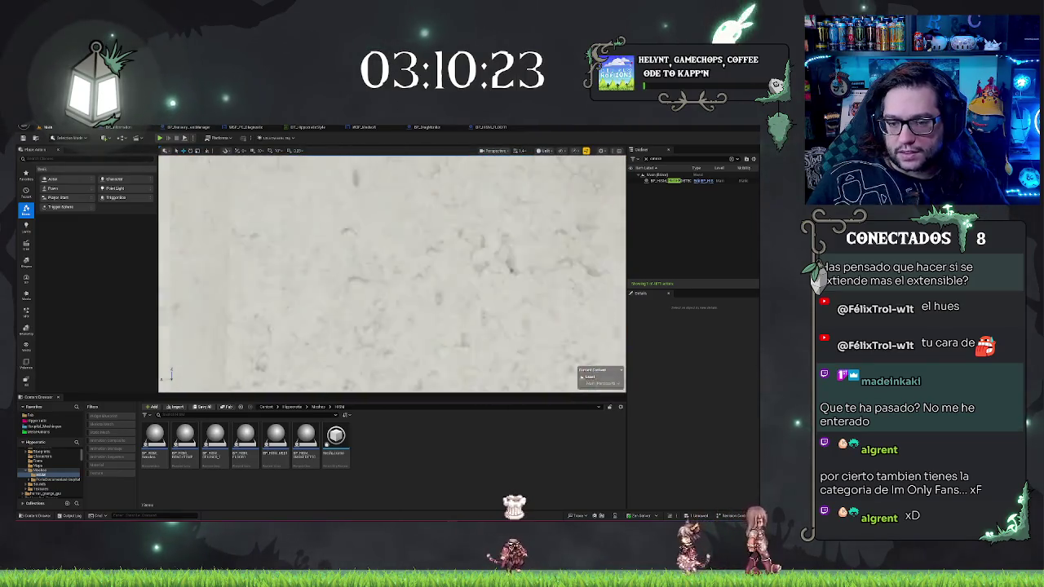
Step: Select and frame the wall beside the INFORMATION board, then clear the Outliner name filter
left_click_drag(391, 274, 384, 273)
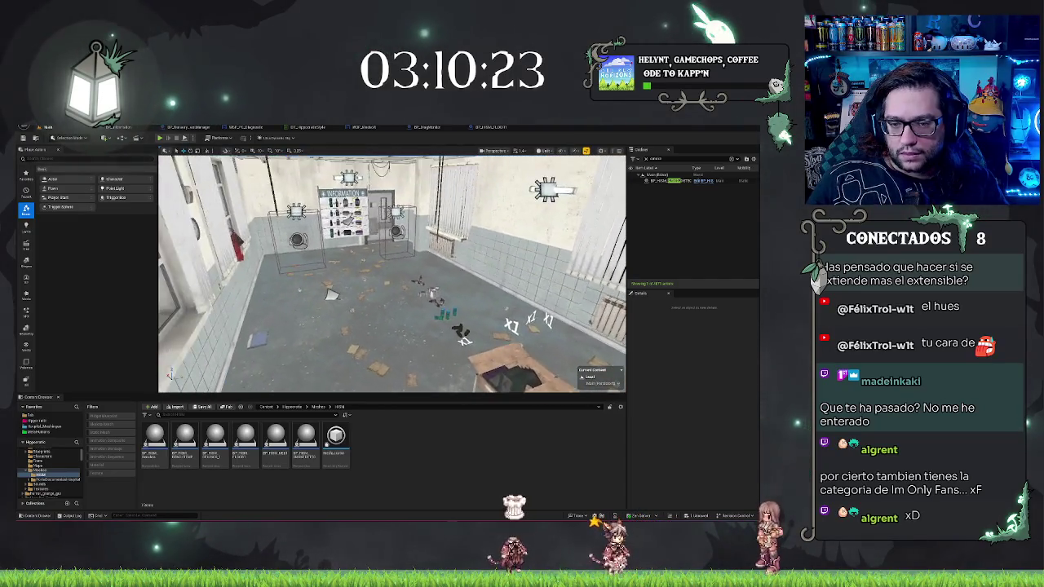
left_click_drag(308, 385, 413, 216)
left_click(413, 216)
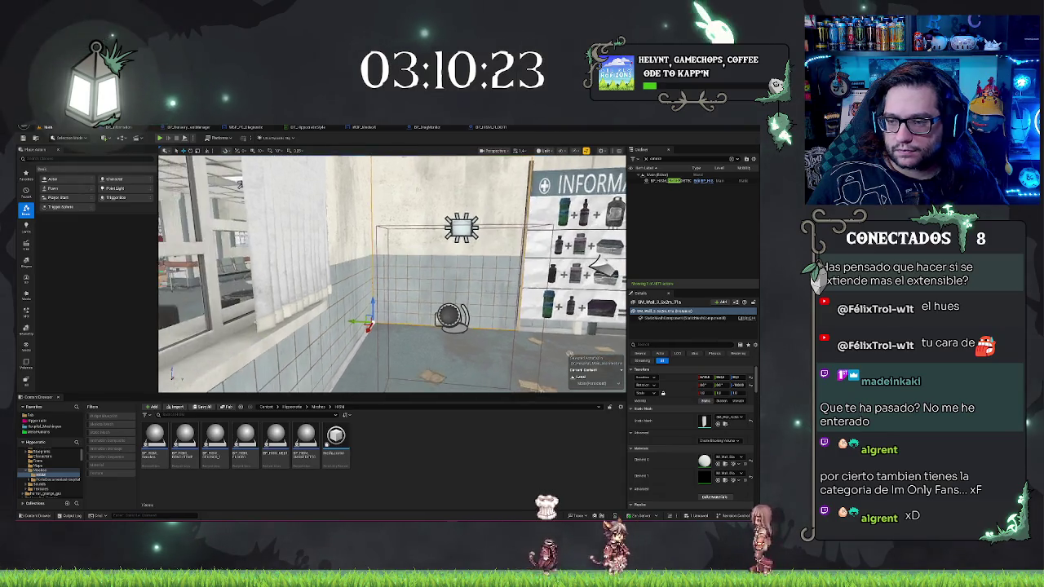
key("f")
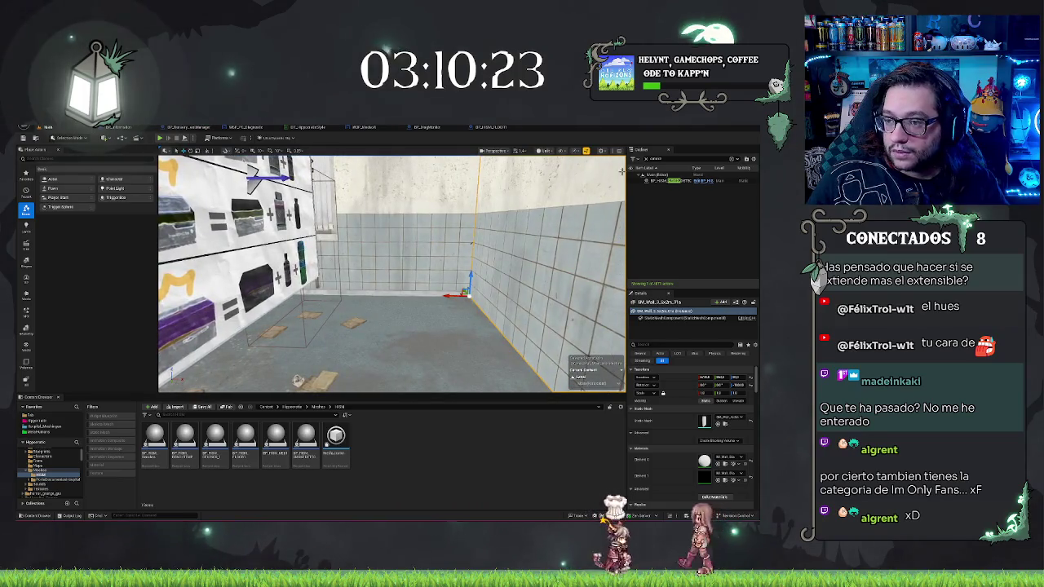
left_click(646, 159)
Step: Assign a different SM_Wall mesh to the neighbouring wall from the Static Mesh picker
double_click(685, 234)
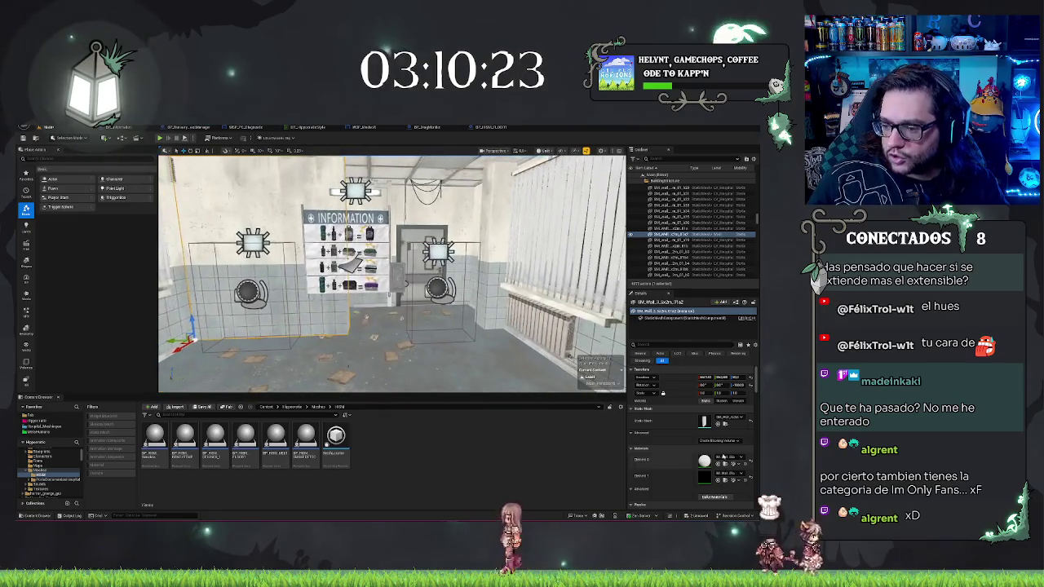
left_click(728, 417)
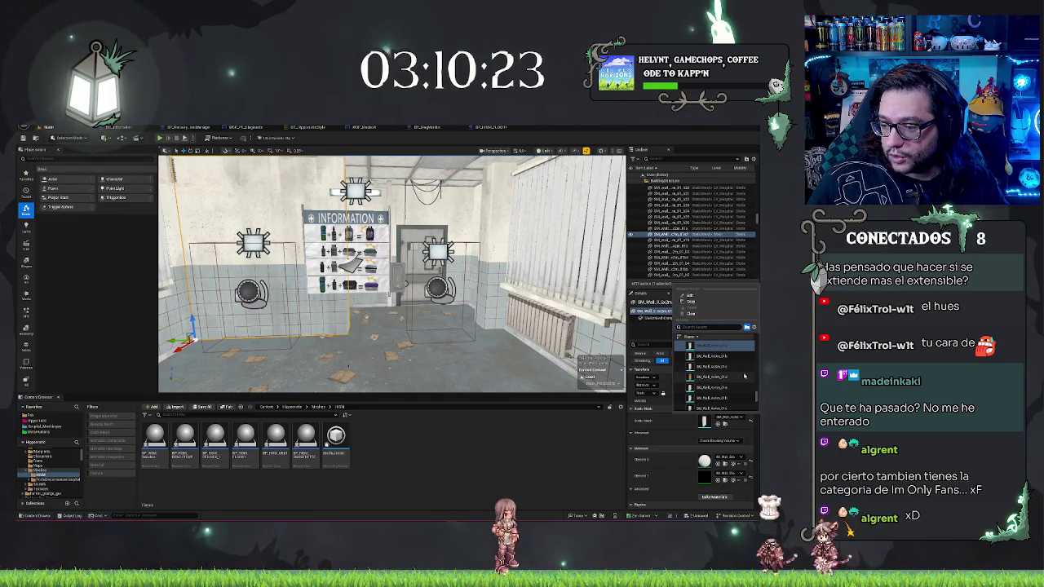
scroll(744, 375, "down", 1)
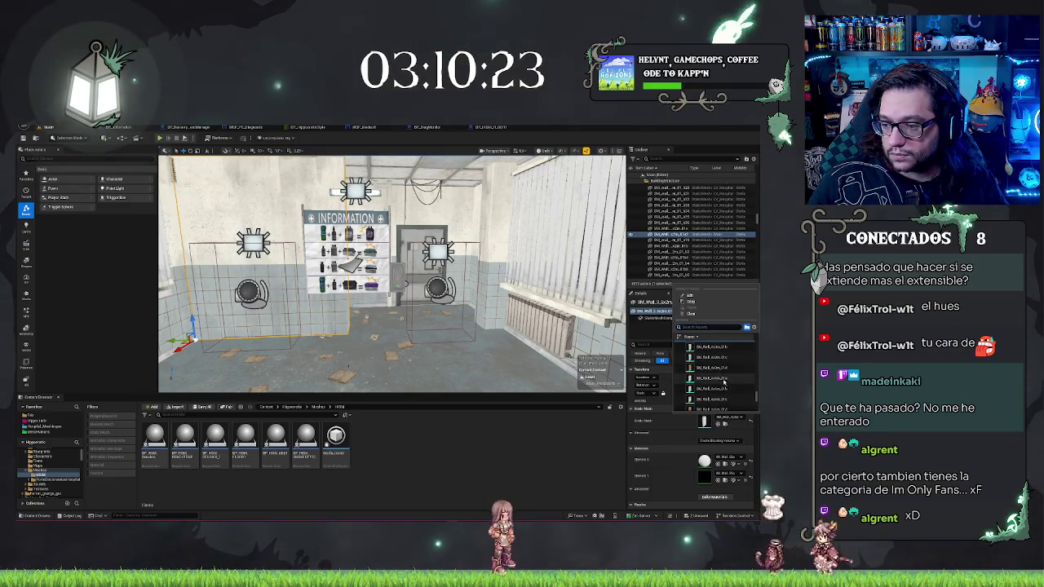
left_click(724, 380)
left_click_drag(391, 273, 294, 273)
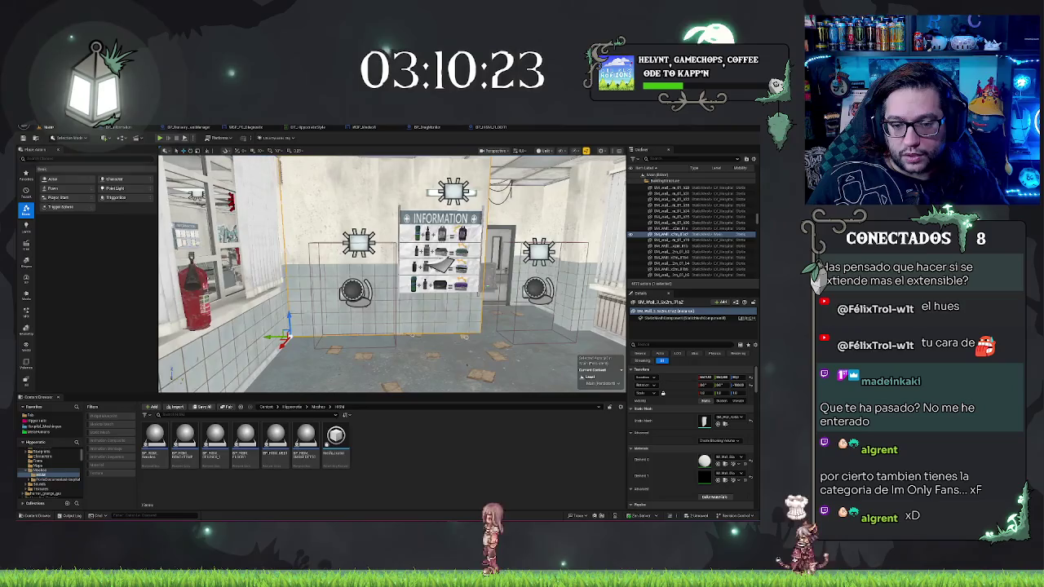